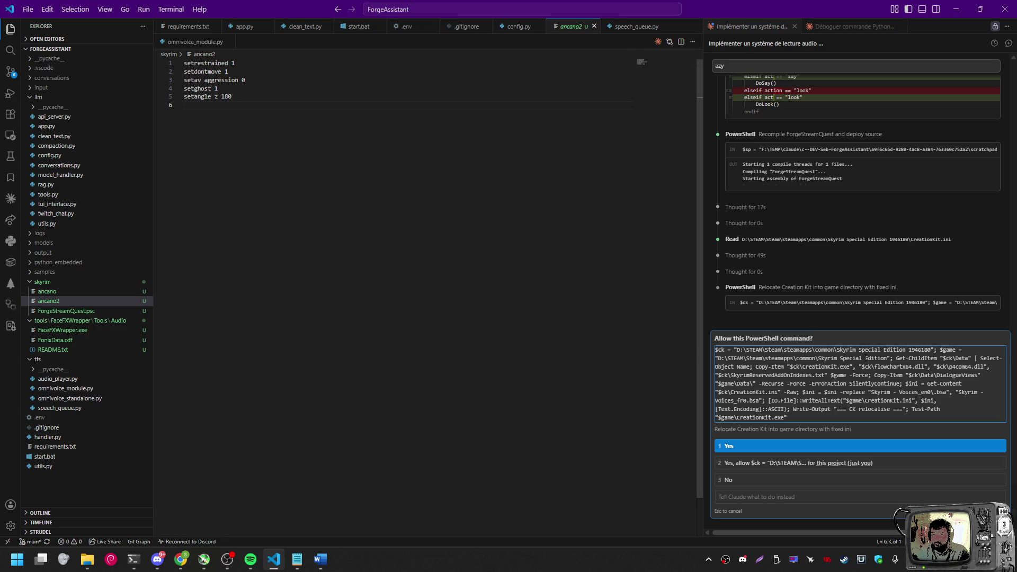
# Allow the PowerShell command relocating the Creation Kit, then bring up the Skyrim Special Edition folder
pyautogui.click(739, 446)
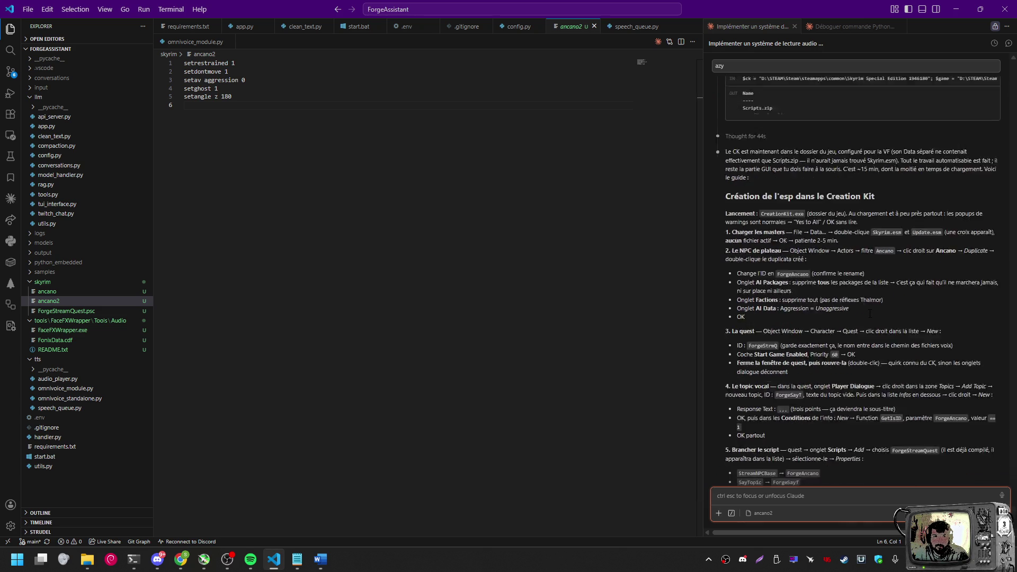
pyautogui.scroll(2, 869, 311)
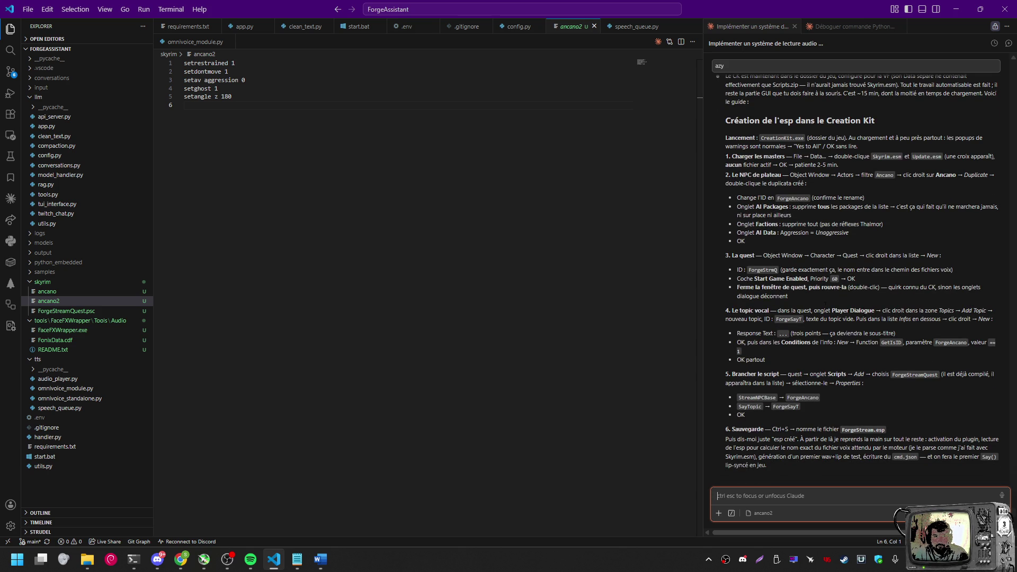
pyautogui.moveTo(87, 559)
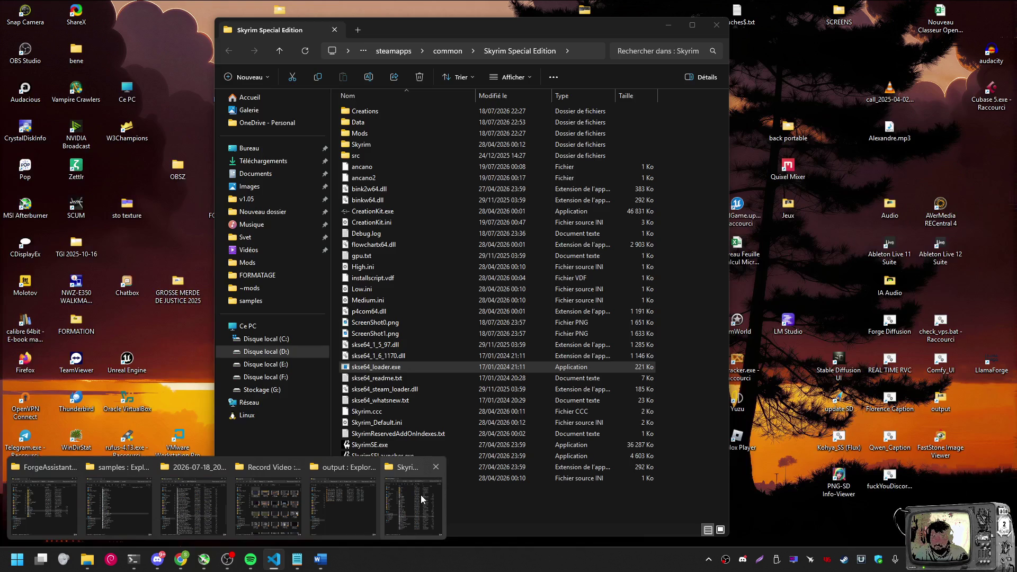
pyautogui.click(421, 495)
# Launch CreationKit.exe from the Skyrim Special Edition folder and approve the administrator elevation prompt
pyautogui.click(388, 212)
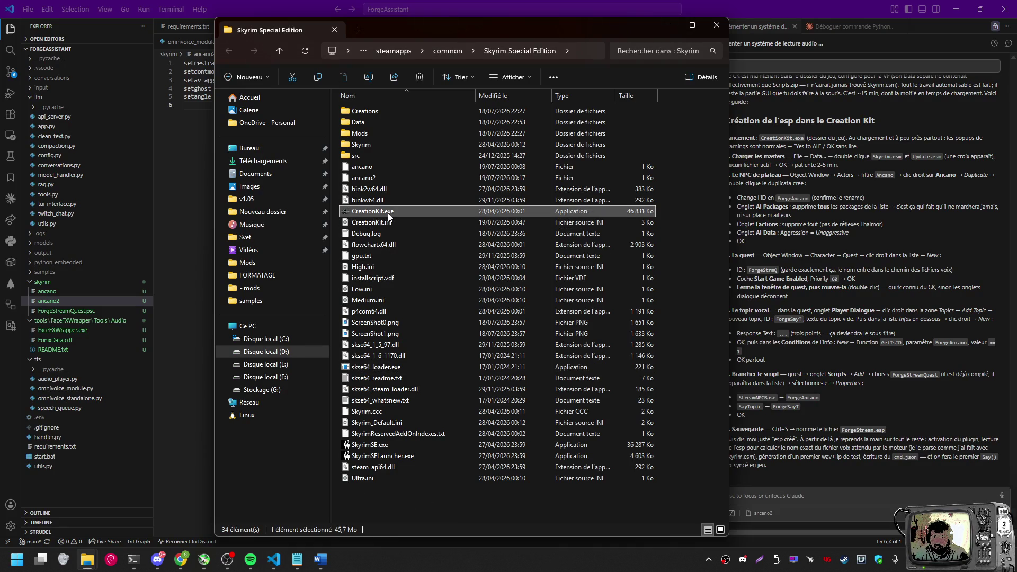
pyautogui.doubleClick(388, 212)
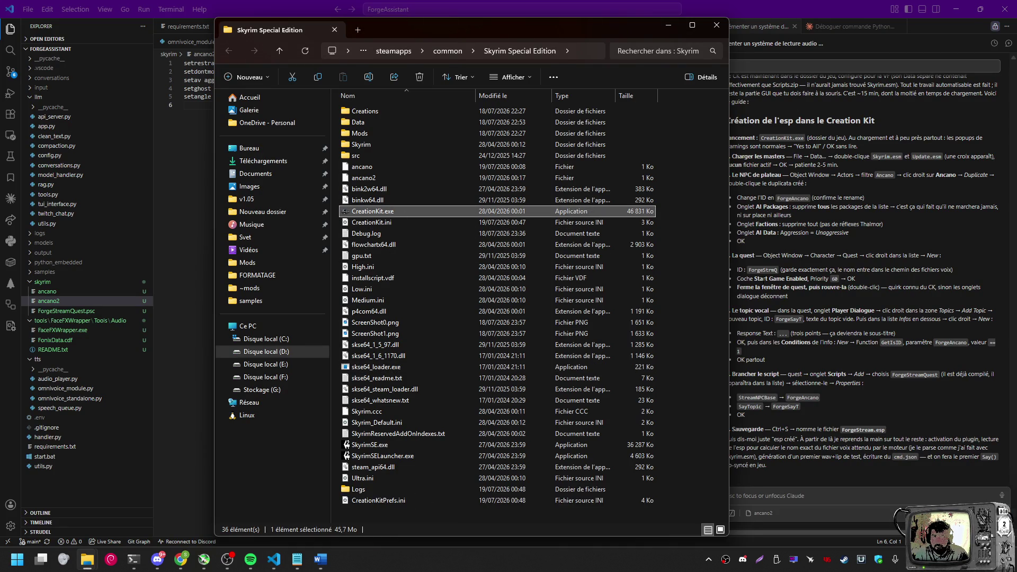
pyautogui.click(735, 9)
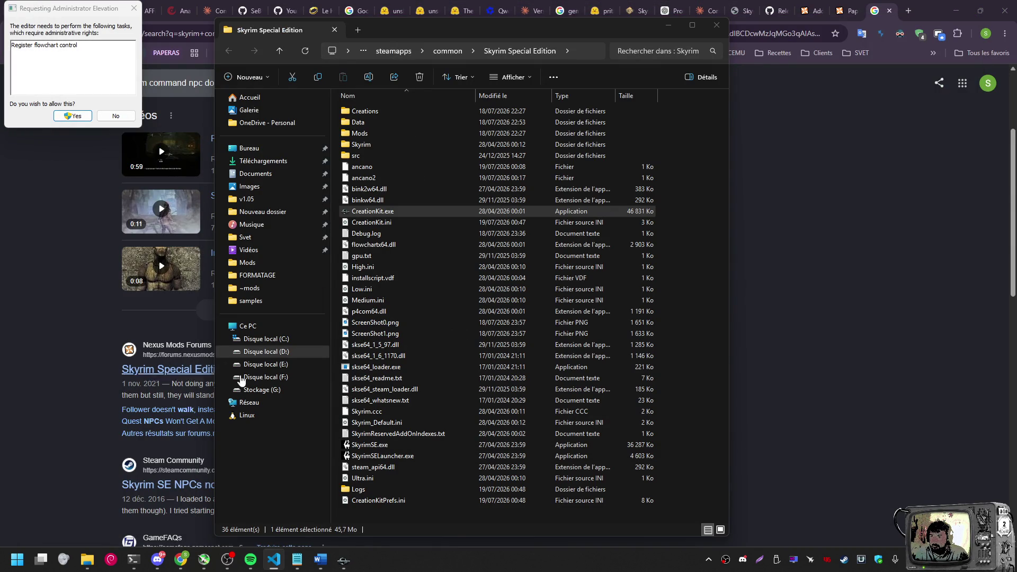
pyautogui.click(345, 566)
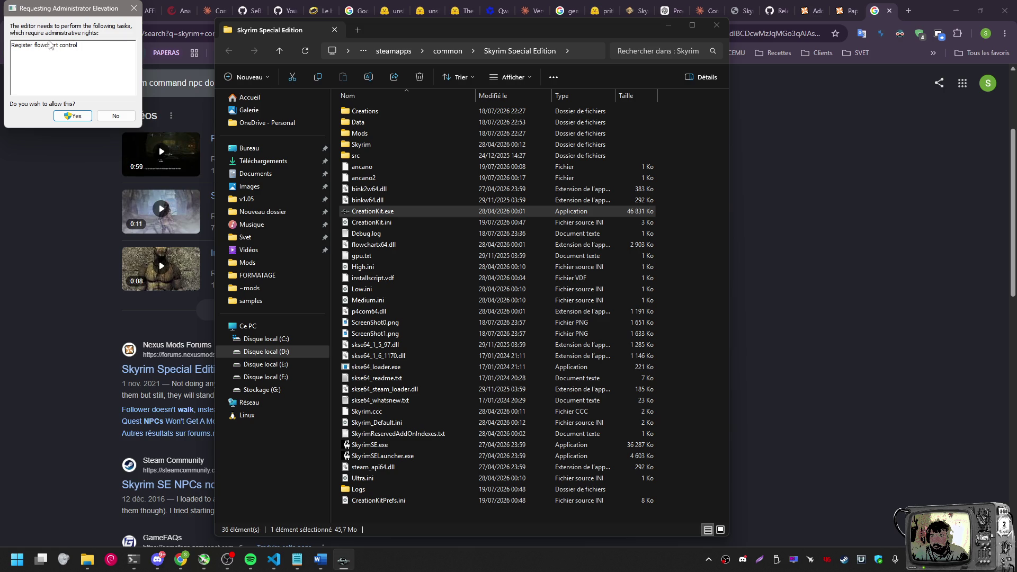
pyautogui.click(72, 115)
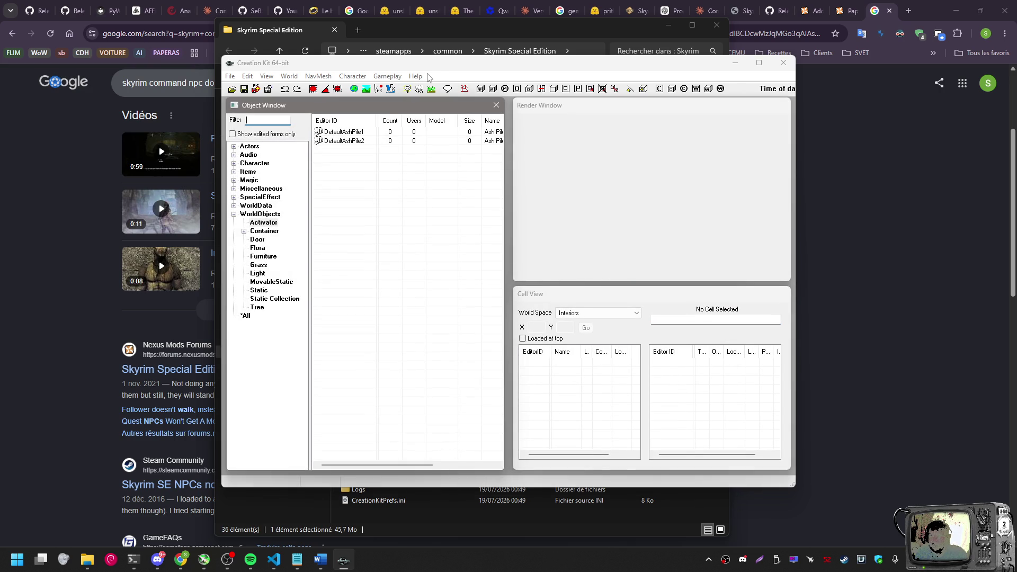
pyautogui.moveTo(433, 64)
pyautogui.mouseDown()
pyautogui.moveTo(386, 27)
pyautogui.moveTo(360, 27)
pyautogui.mouseUp()
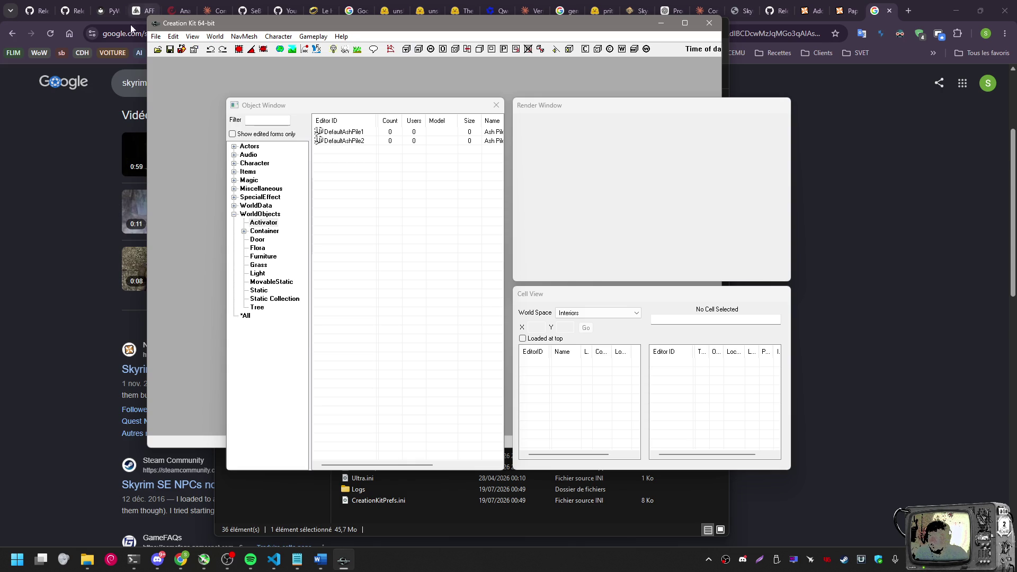
# Tick Skyrim.esm and Update.esm in the File > Data dialog and load them
pyautogui.click(157, 36)
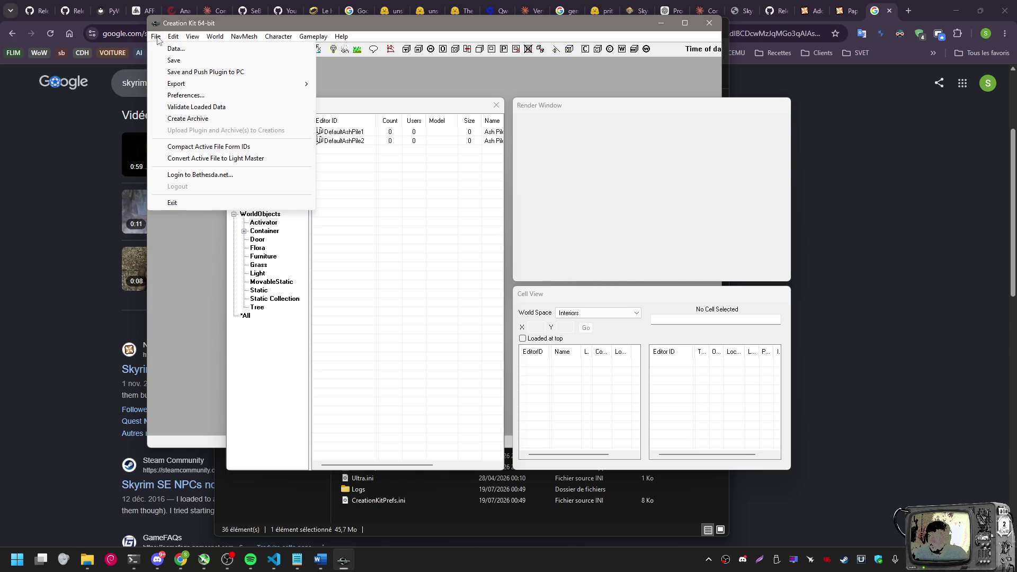
pyautogui.click(175, 48)
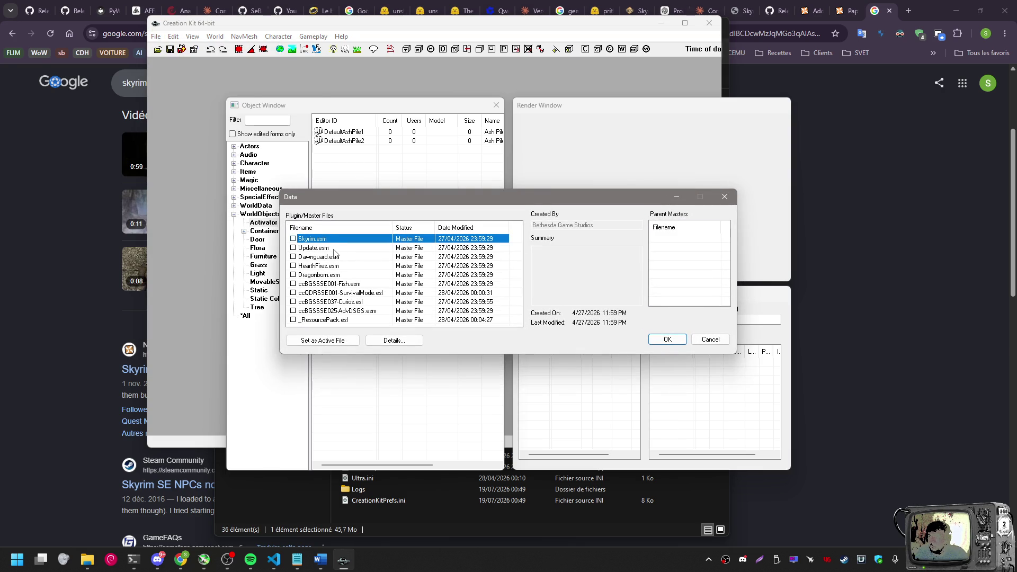
pyautogui.click(297, 248)
pyautogui.click(296, 239)
pyautogui.click(293, 238)
pyautogui.doubleClick(293, 248)
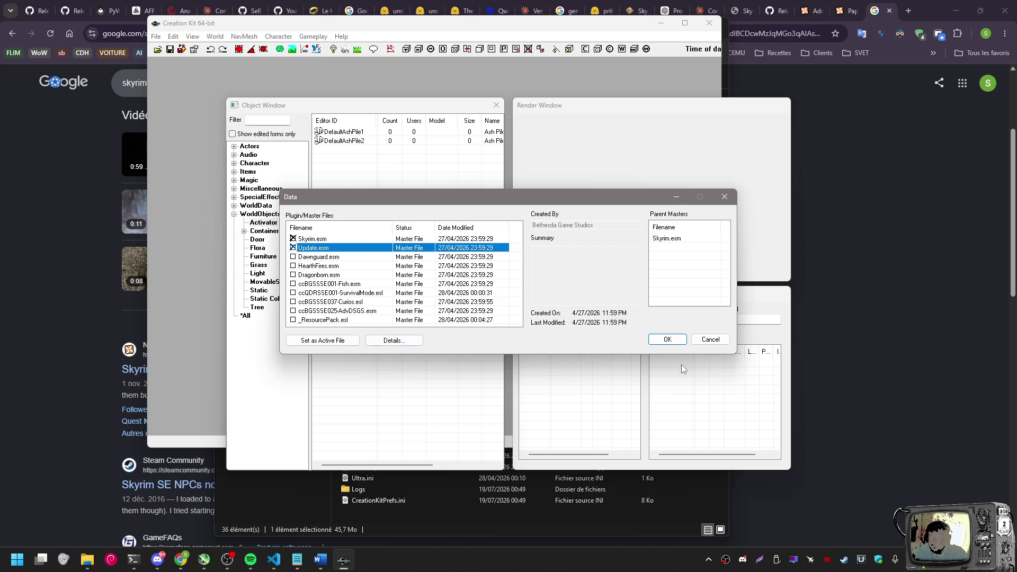
pyautogui.click(668, 339)
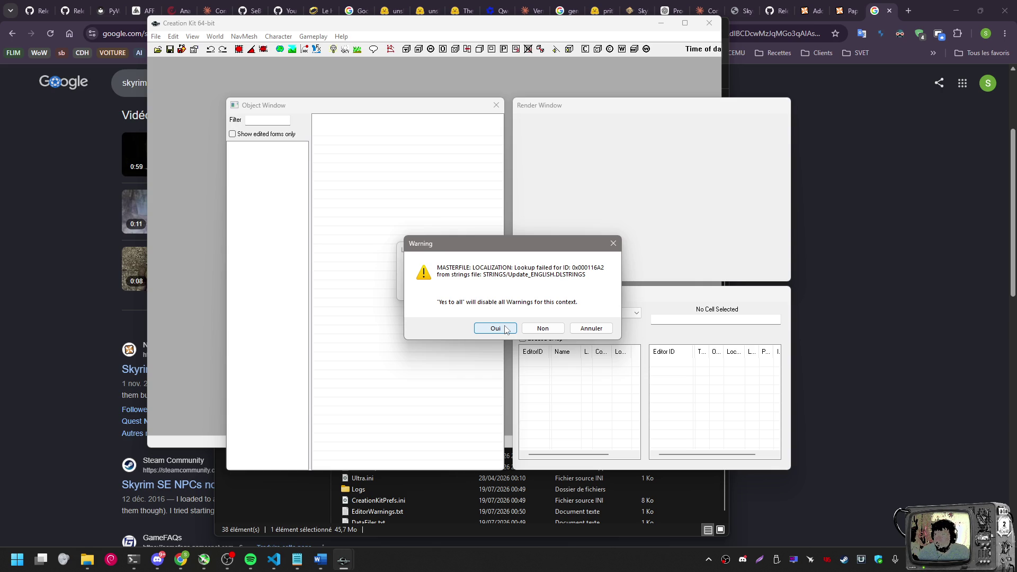
# Capture a screenshot of the Update_ENGLISH.DLSTRINGS localization lookup warning dialog
pyautogui.hotkey('alt', 'Tab')
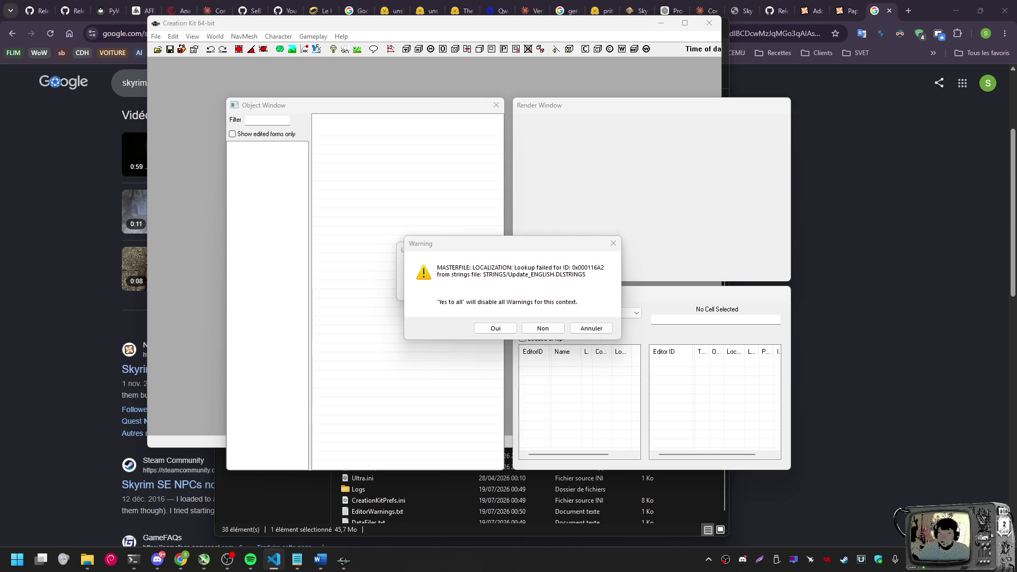
pyautogui.press('Print')
pyautogui.moveTo(403, 233)
pyautogui.mouseDown()
pyautogui.moveTo(614, 363)
pyautogui.moveTo(630, 341)
pyautogui.mouseUp()
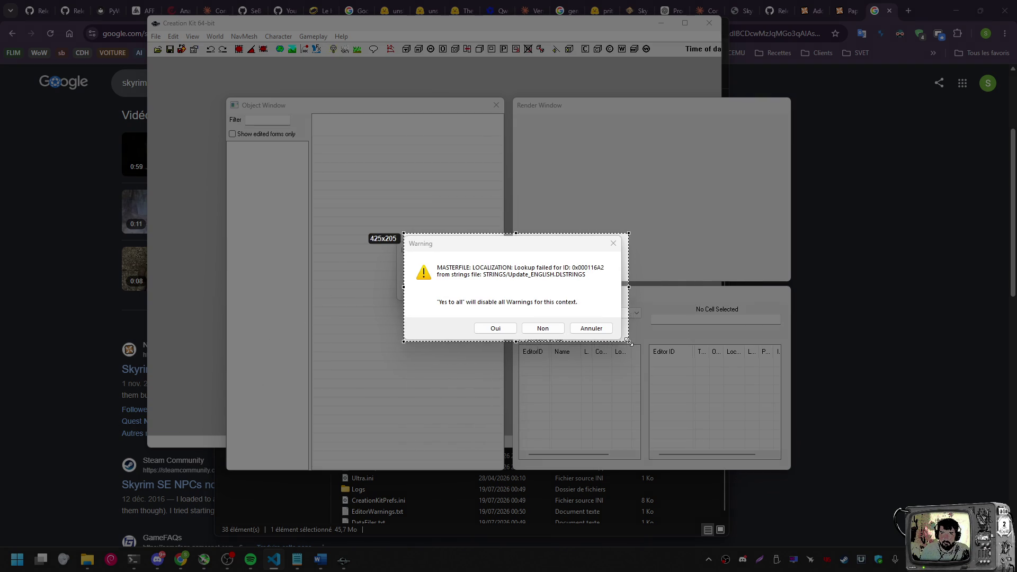
pyautogui.click(594, 354)
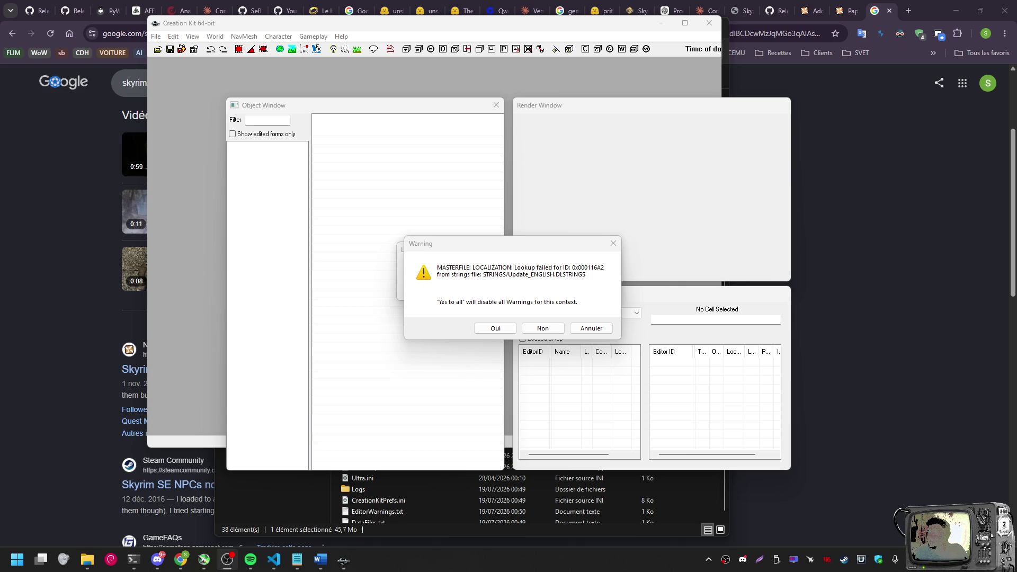
pyautogui.click(133, 560)
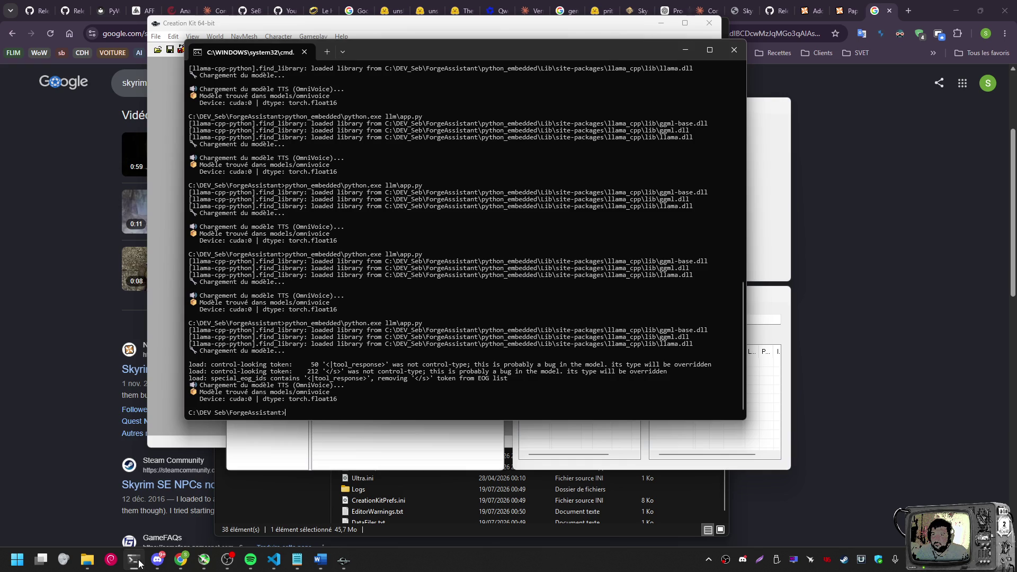
# Rerun 'python_embedded\python.exe llm\app.py' in the console to relaunch ForgeAssistant
pyautogui.press('Up')
pyautogui.press('Return')
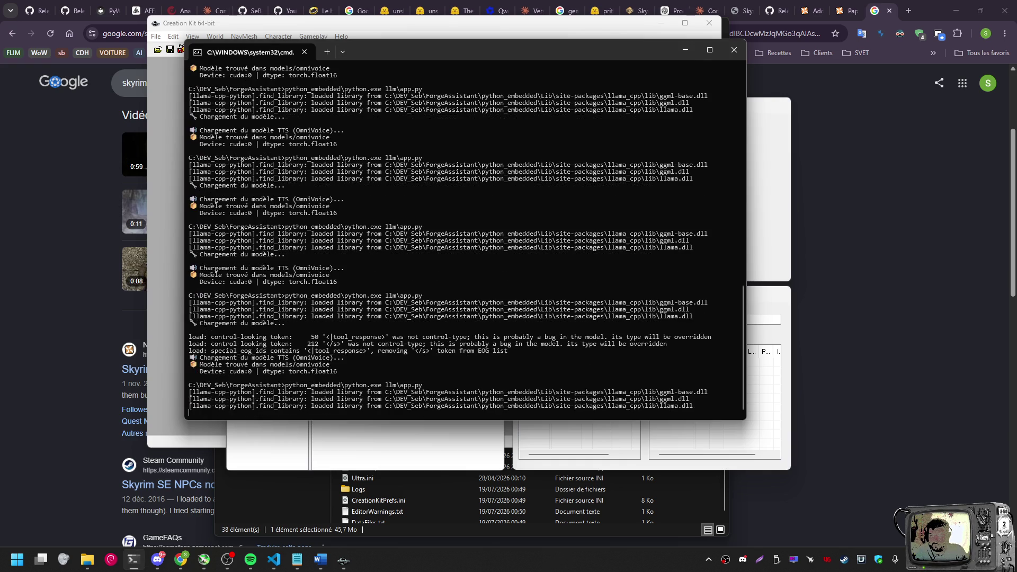
pyautogui.moveTo(251, 563)
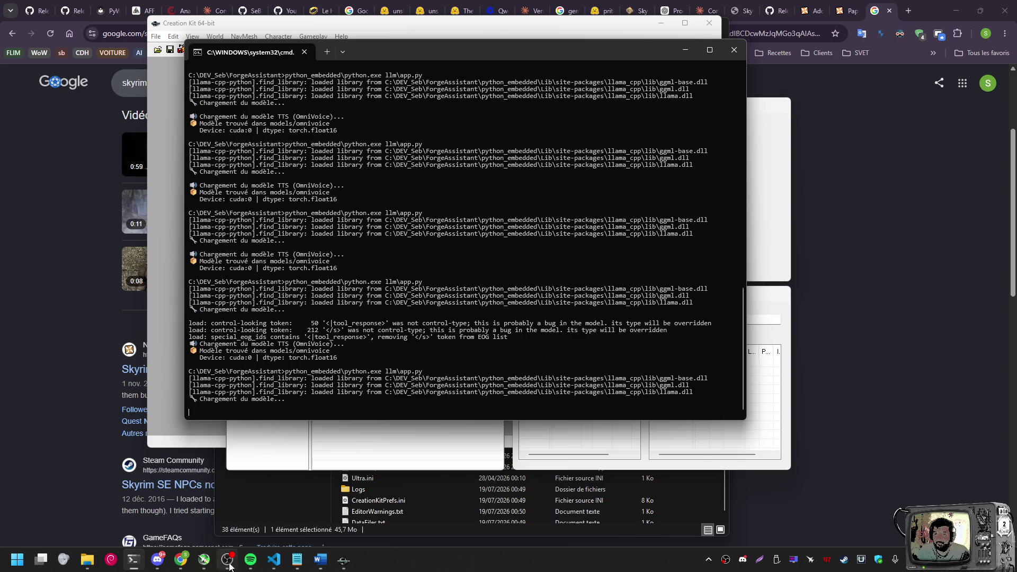
pyautogui.click(211, 564)
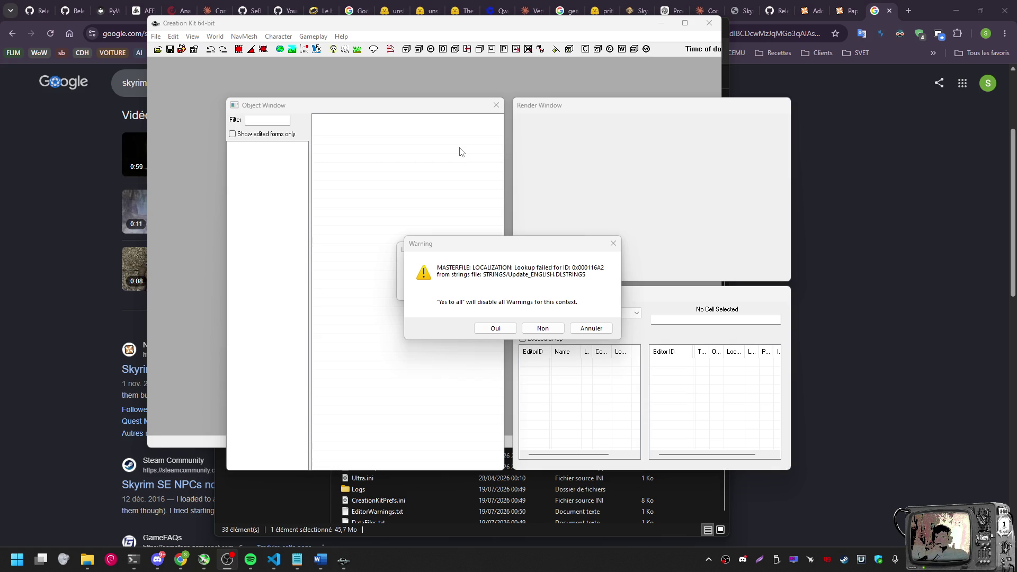
# Accept every LOCALIZATION missing-string lookup warning with Oui until file loading moves on
pyautogui.click(509, 263)
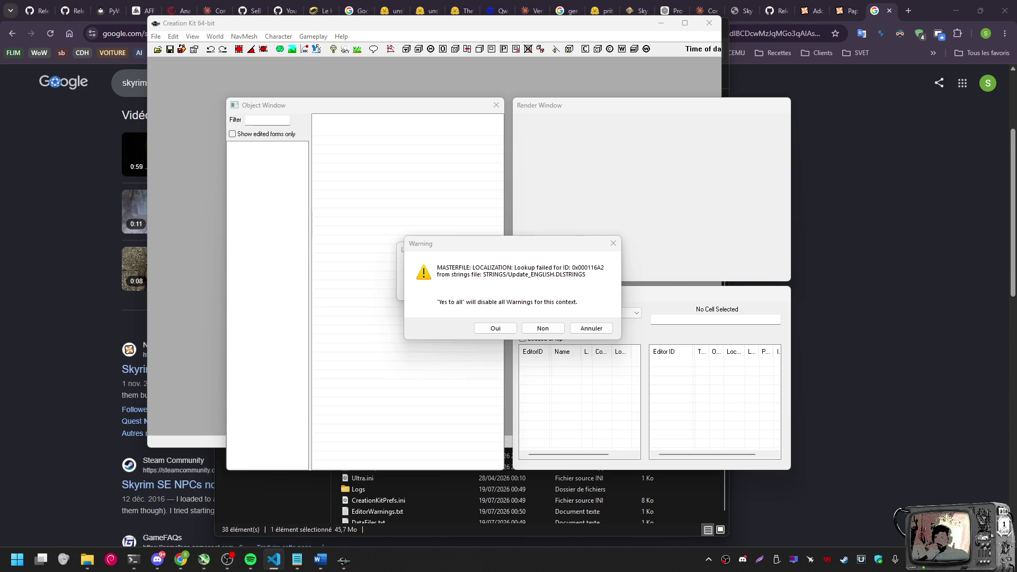
pyautogui.click(487, 329)
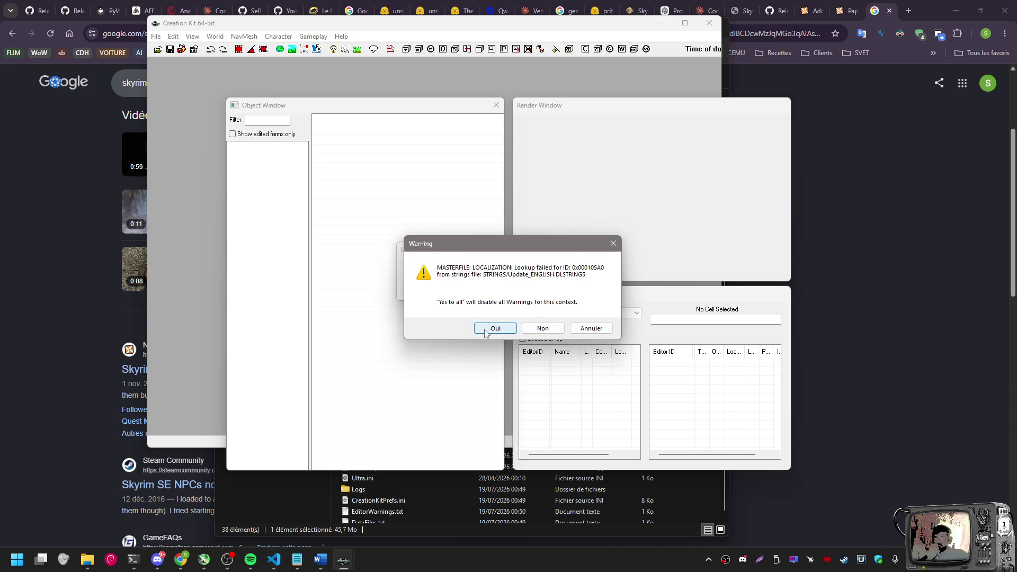
pyautogui.click(492, 332)
pyautogui.click(492, 333)
pyautogui.click(492, 332)
pyautogui.click(491, 332)
pyautogui.click(491, 333)
pyautogui.click(491, 333)
pyautogui.click(491, 332)
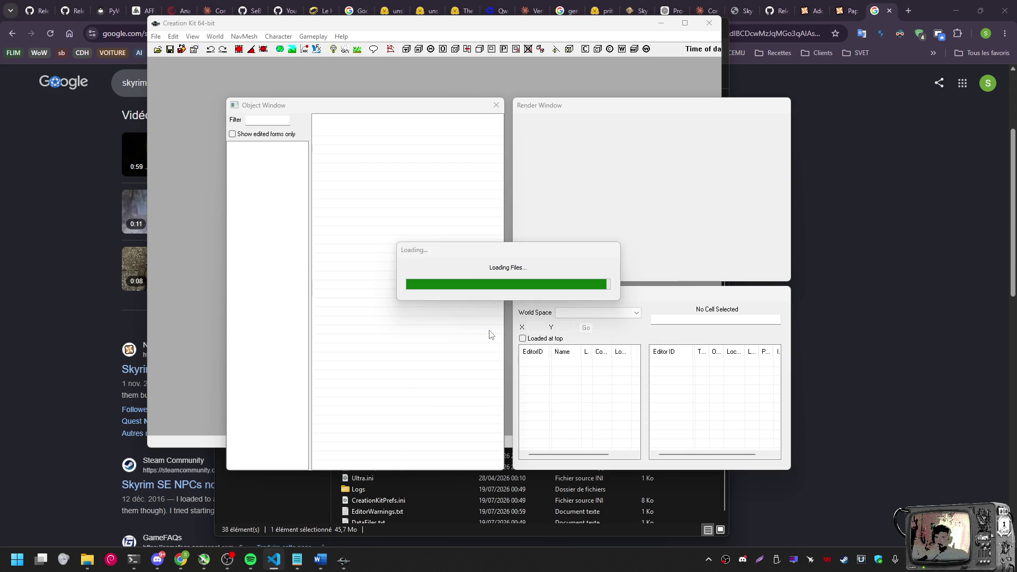
pyautogui.click(490, 332)
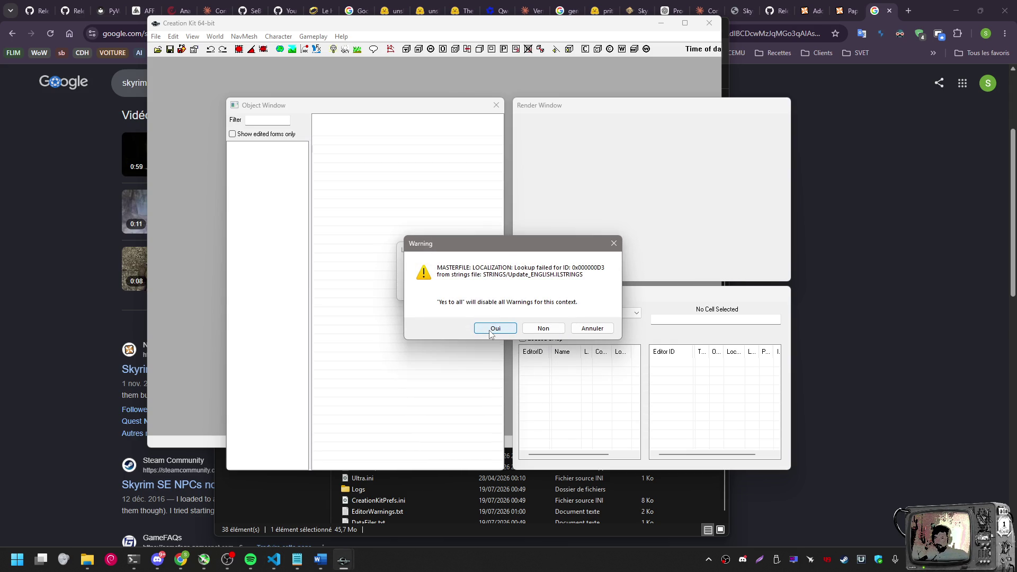
pyautogui.click(491, 332)
pyautogui.click(491, 332)
pyautogui.click(491, 332)
pyautogui.click(490, 331)
pyautogui.click(489, 332)
pyautogui.click(489, 332)
pyautogui.click(488, 330)
pyautogui.click(489, 330)
pyautogui.click(489, 330)
pyautogui.click(489, 330)
pyautogui.click(488, 330)
pyautogui.click(489, 330)
pyautogui.click(489, 330)
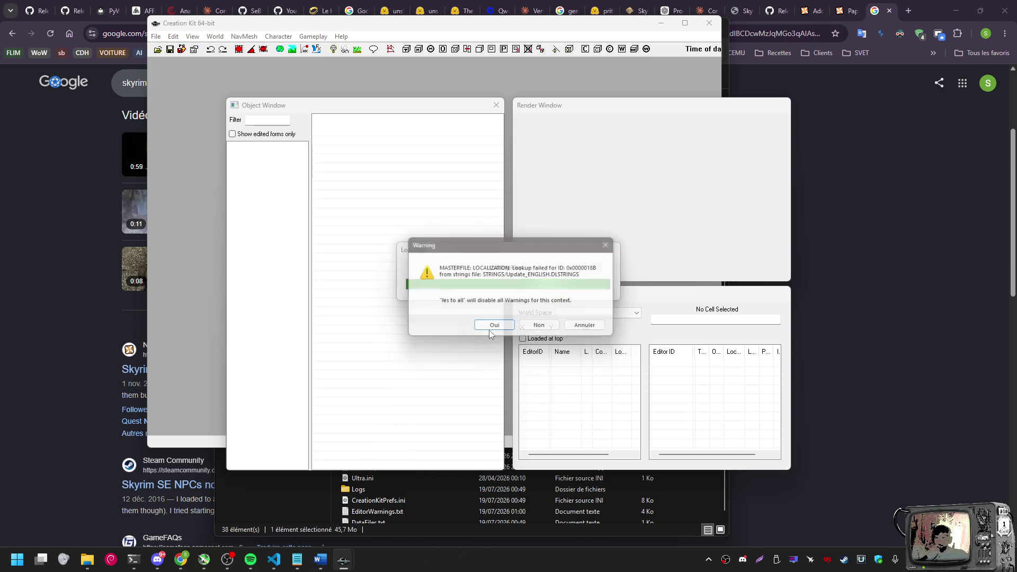
pyautogui.click(489, 330)
pyautogui.click(489, 330)
pyautogui.click(488, 330)
pyautogui.click(489, 330)
pyautogui.click(488, 329)
pyautogui.click(489, 330)
pyautogui.click(488, 329)
pyautogui.click(488, 329)
pyautogui.click(488, 330)
pyautogui.click(488, 330)
pyautogui.click(489, 330)
pyautogui.click(488, 329)
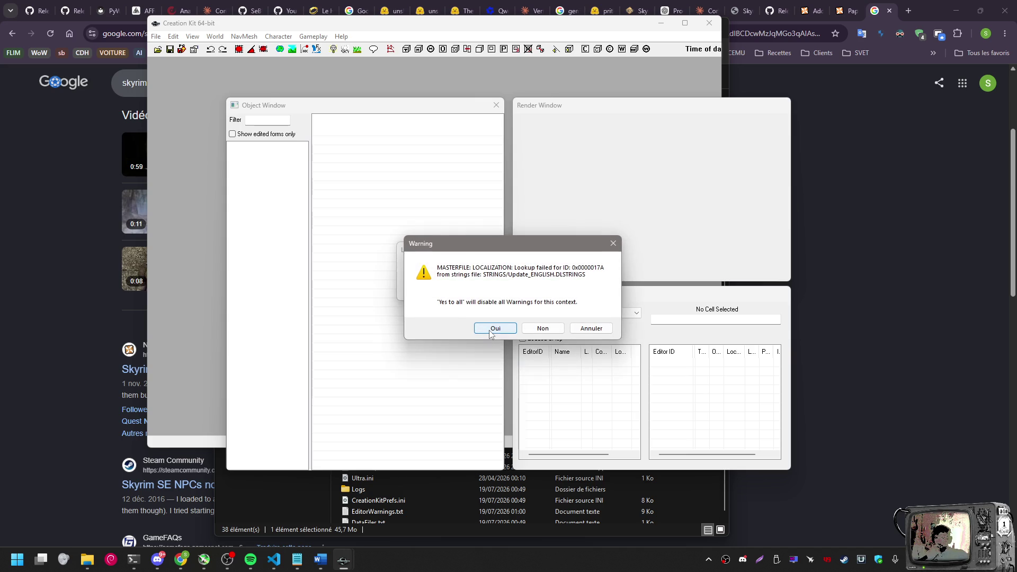
pyautogui.click(488, 329)
pyautogui.click(489, 330)
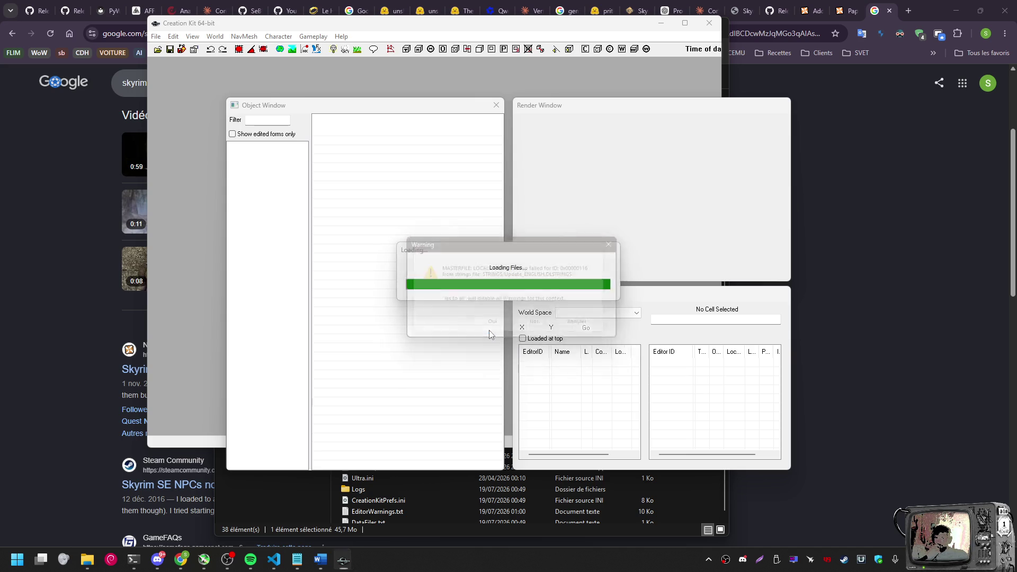
pyautogui.click(488, 330)
pyautogui.click(488, 330)
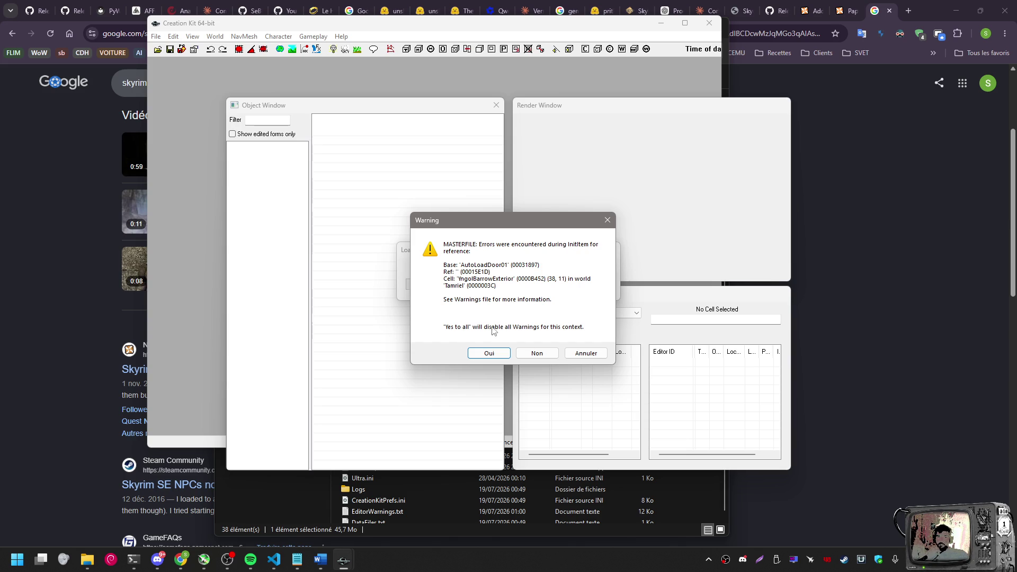
# Dismiss the first InitItem, water current marker and door reference warnings
pyautogui.click(487, 354)
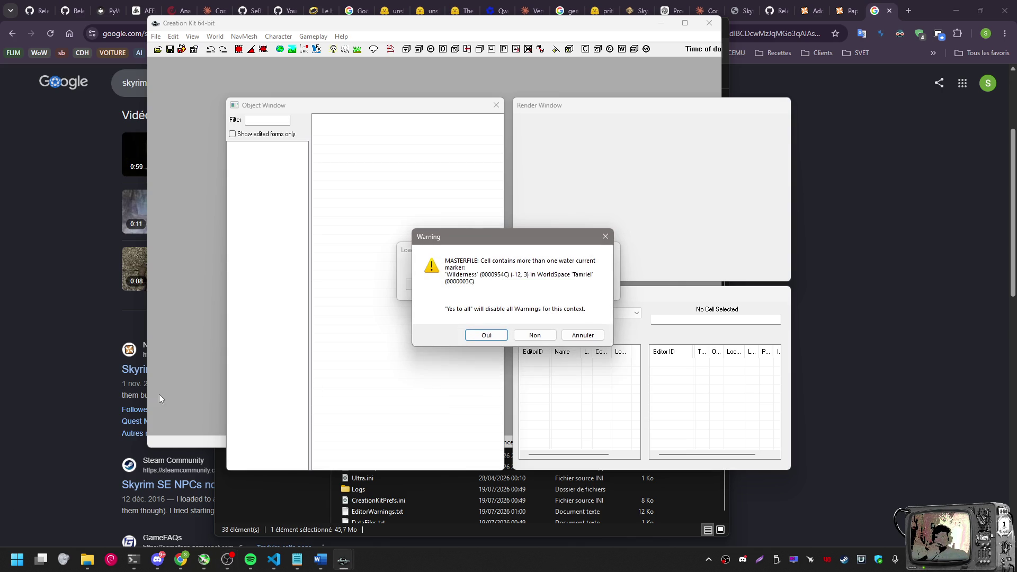
pyautogui.click(493, 340)
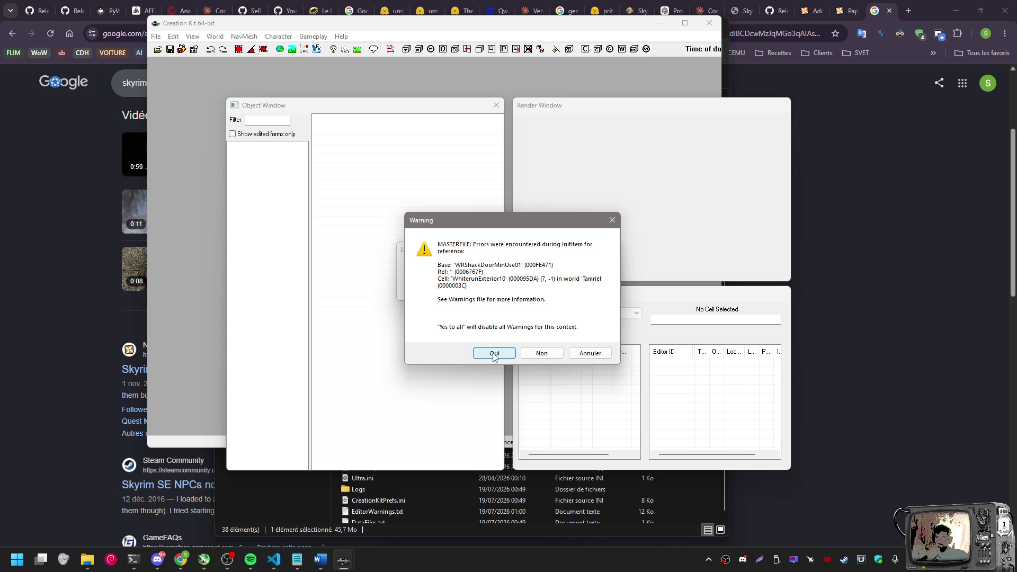
pyautogui.click(493, 354)
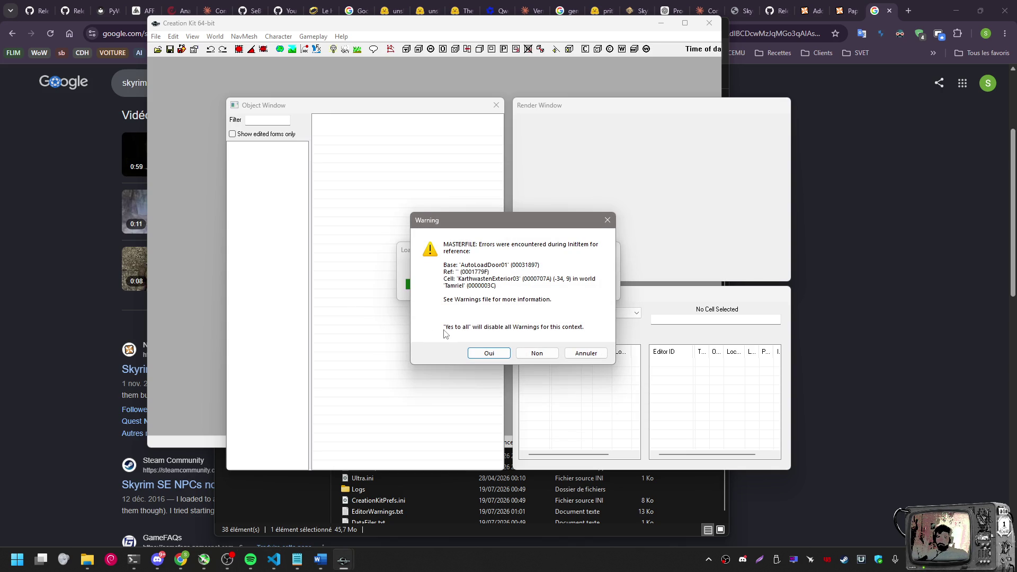
# Take a screenshot of the current MASTERFILE warning dialog
pyautogui.press('Print')
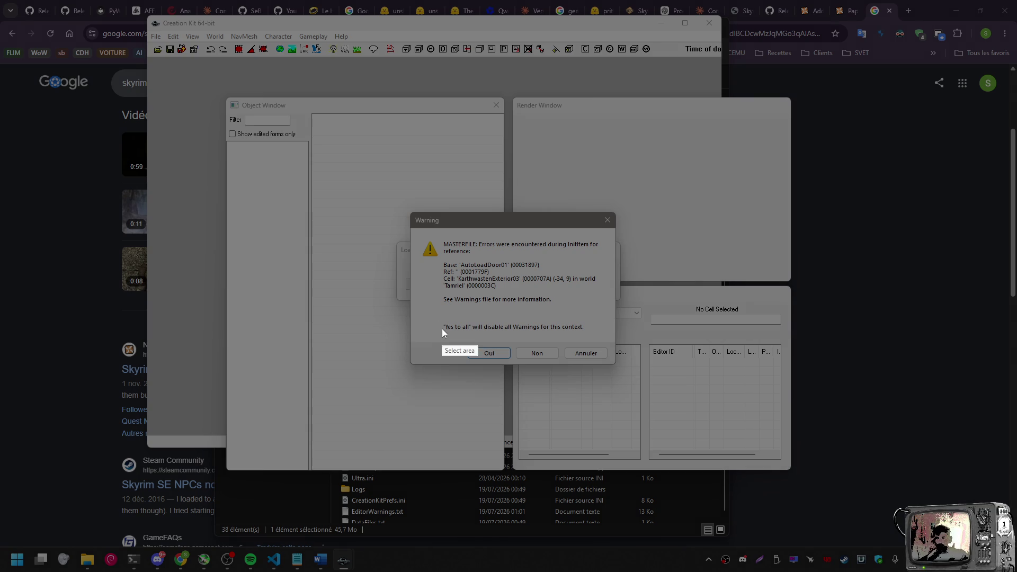
pyautogui.moveTo(411, 208)
pyautogui.mouseDown()
pyautogui.moveTo(423, 245)
pyautogui.moveTo(616, 365)
pyautogui.mouseUp()
pyautogui.click(571, 376)
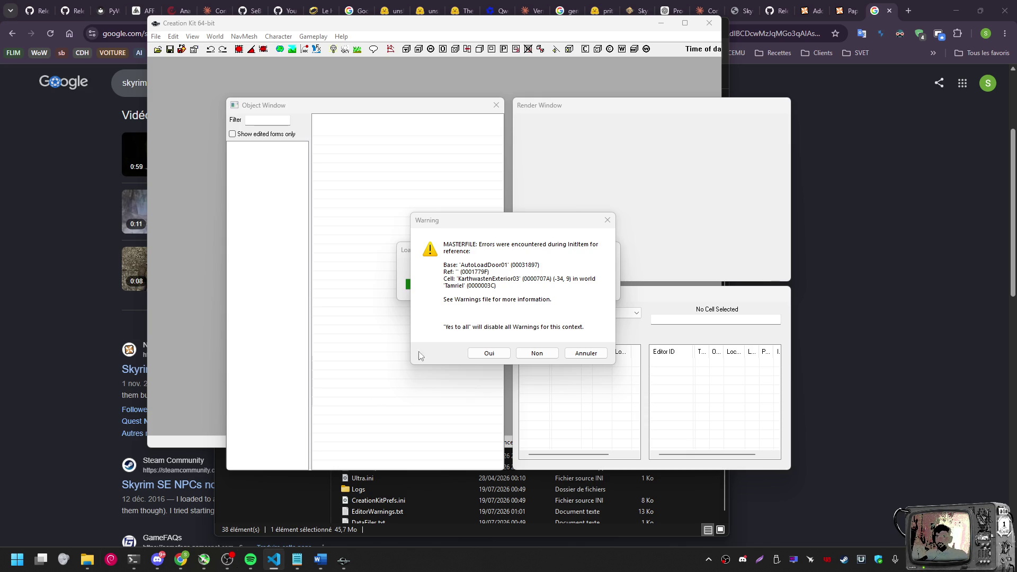
# Dismiss the remaining door, trapdoor and HelgenKeep01 reference warnings so loading completes
pyautogui.click(484, 356)
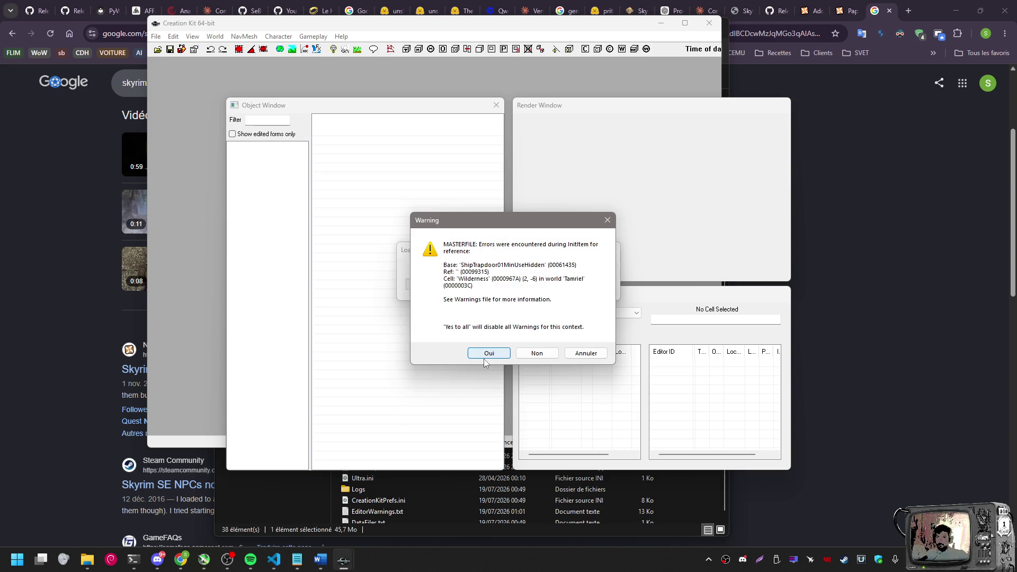
pyautogui.click(489, 355)
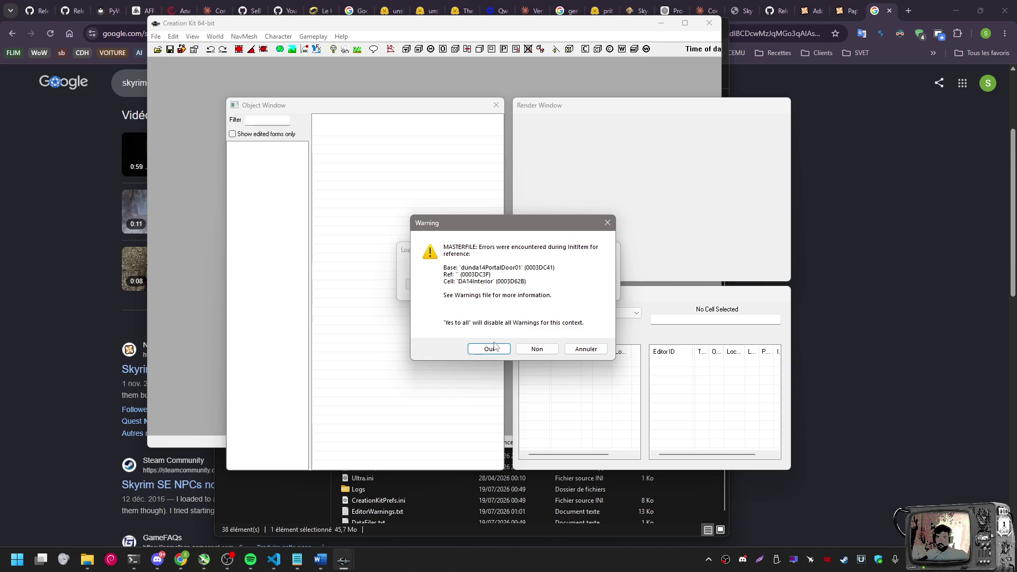
pyautogui.click(495, 347)
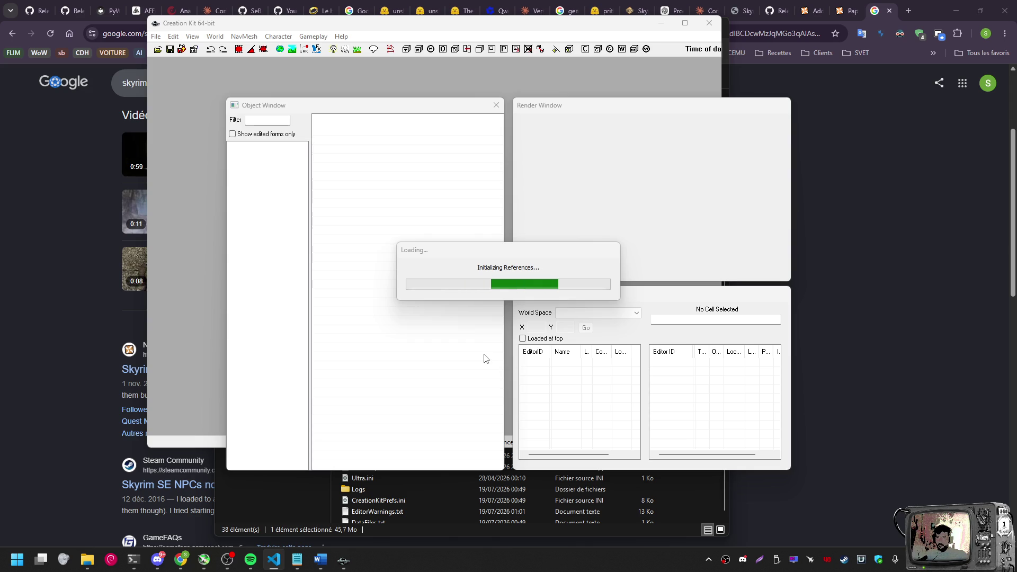
pyautogui.click(484, 353)
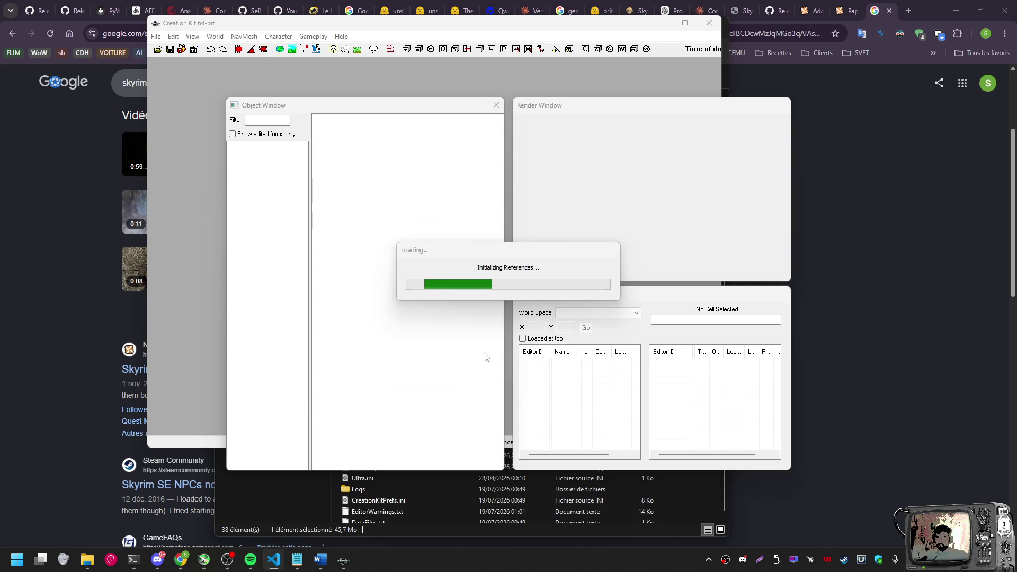
pyautogui.click(484, 352)
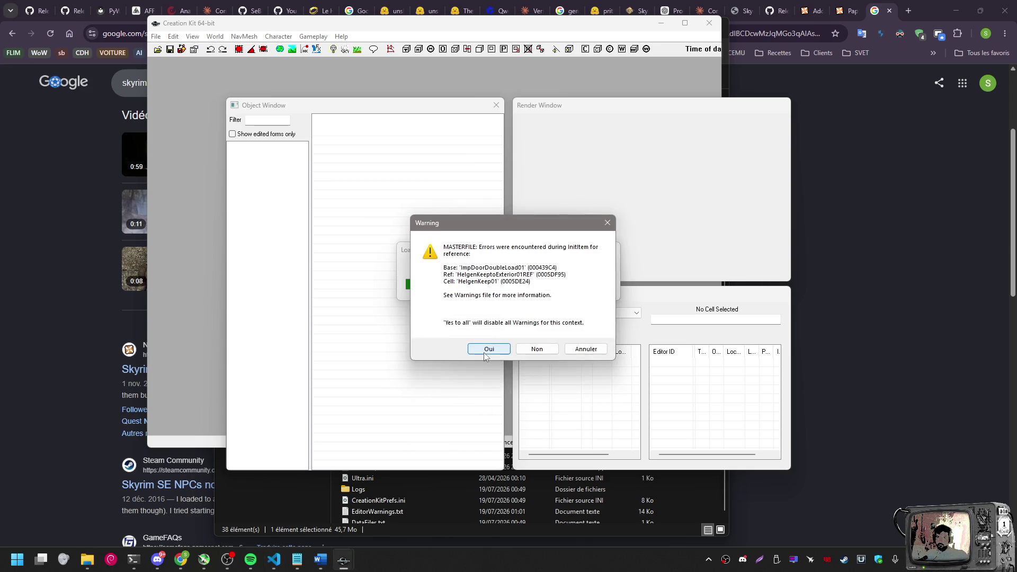
pyautogui.click(484, 353)
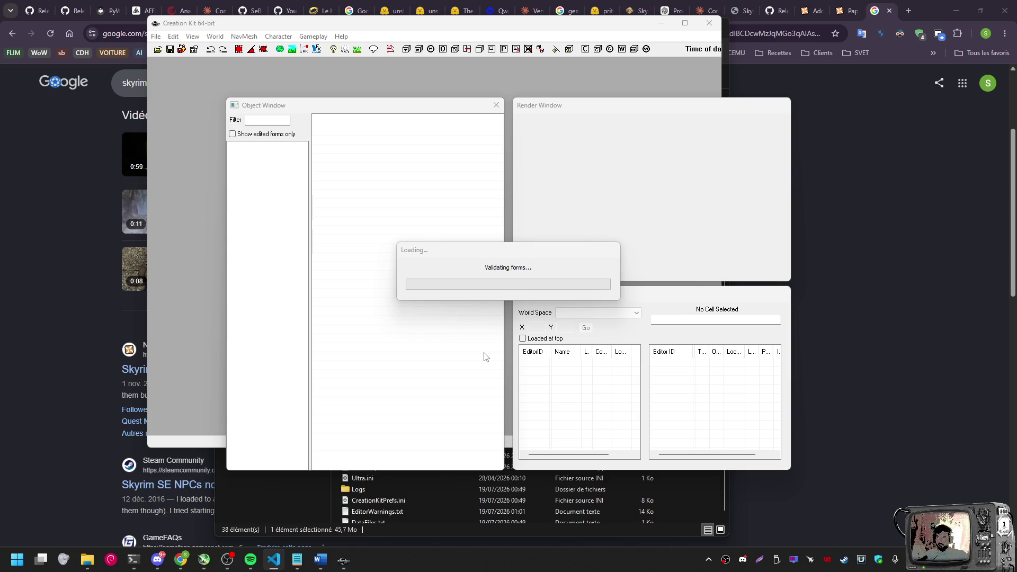
pyautogui.click(491, 327)
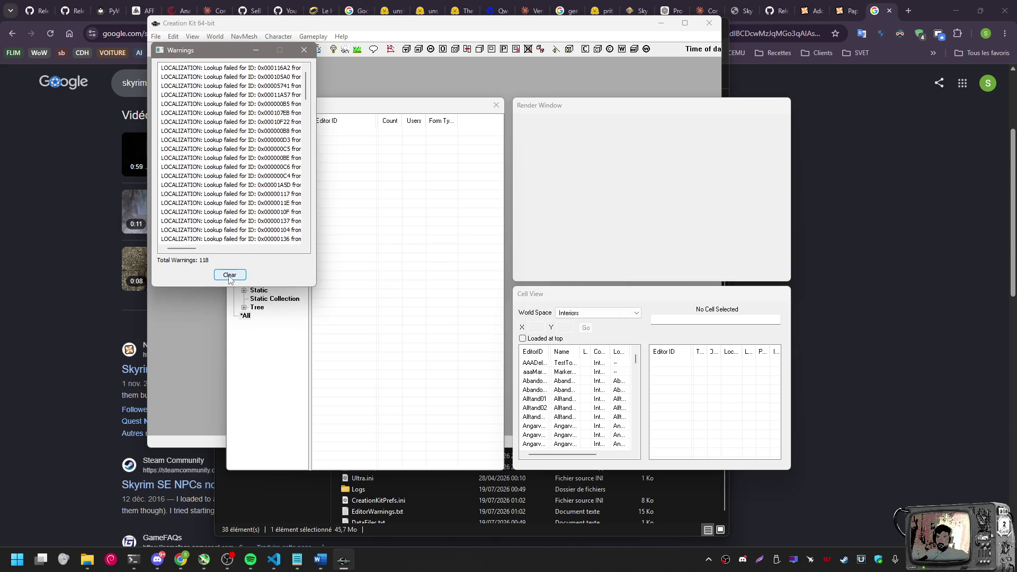
# Clear the 118 load warnings, focus the Object Window and expand the Actors category
pyautogui.click(230, 277)
pyautogui.click(399, 243)
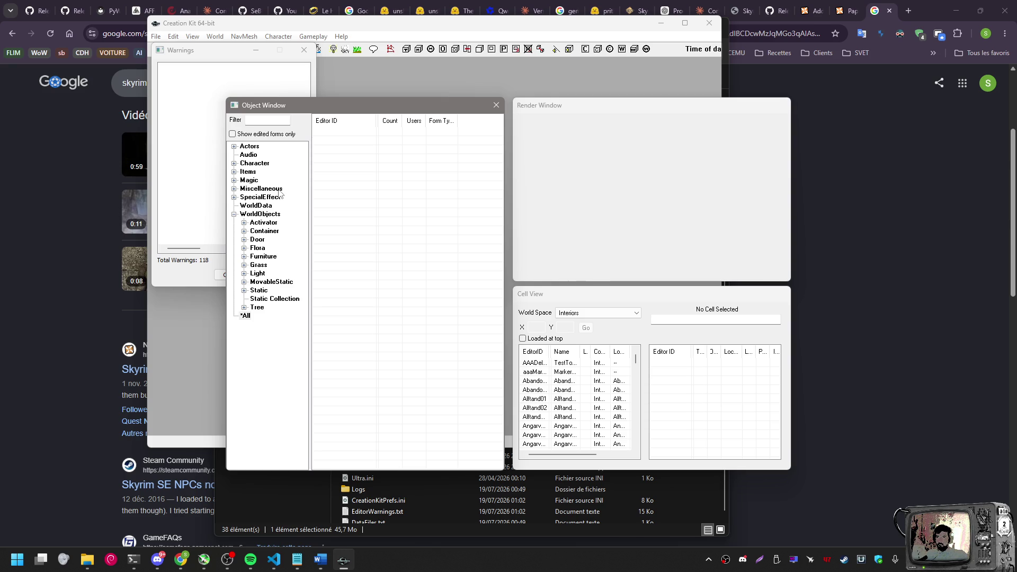
pyautogui.click(234, 147)
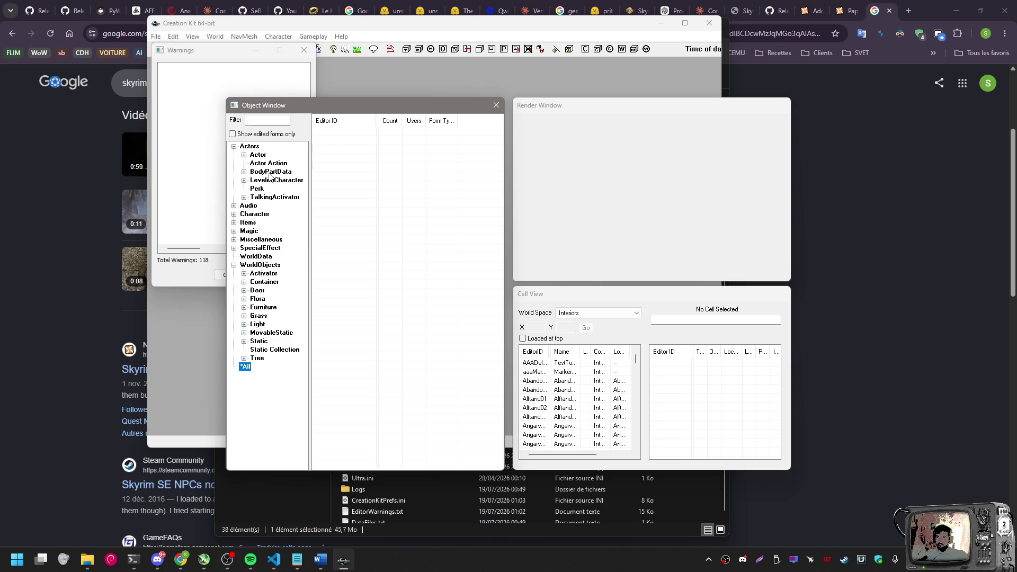
# Expand Actor and its race group, widening the tree to show full race names
pyautogui.click(244, 154)
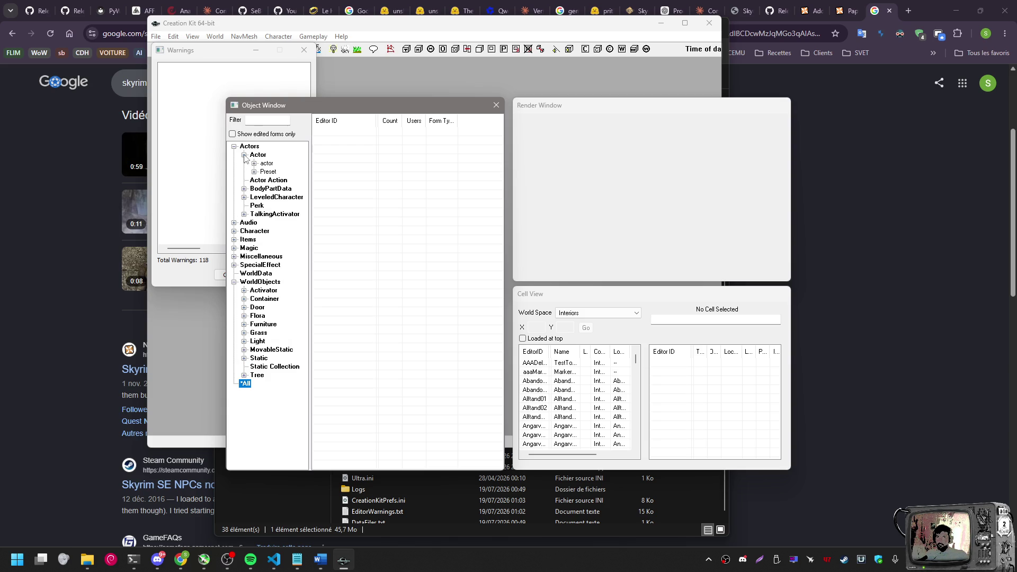
pyautogui.click(254, 163)
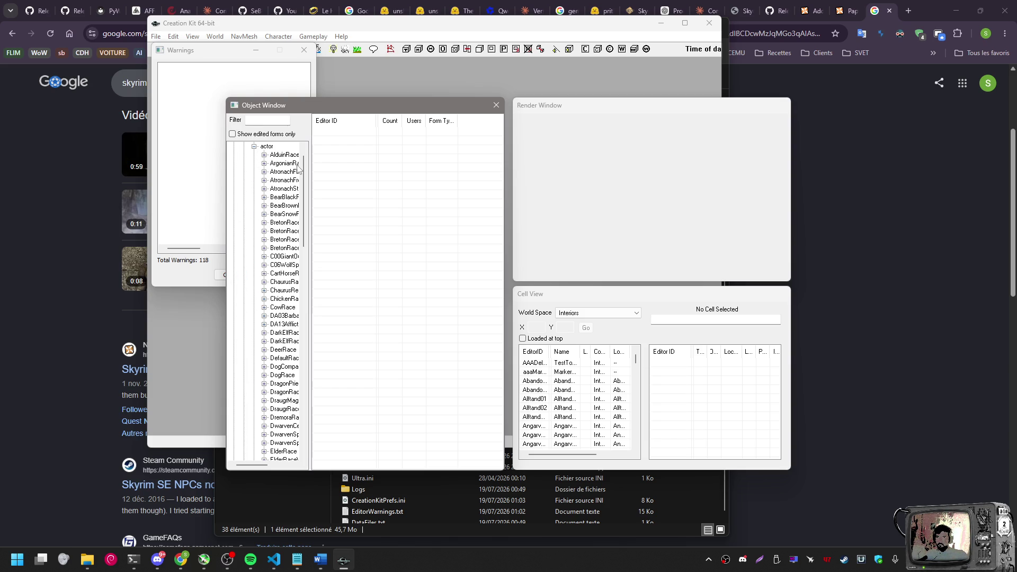
pyautogui.moveTo(310, 165); pyautogui.dragTo(349, 165)
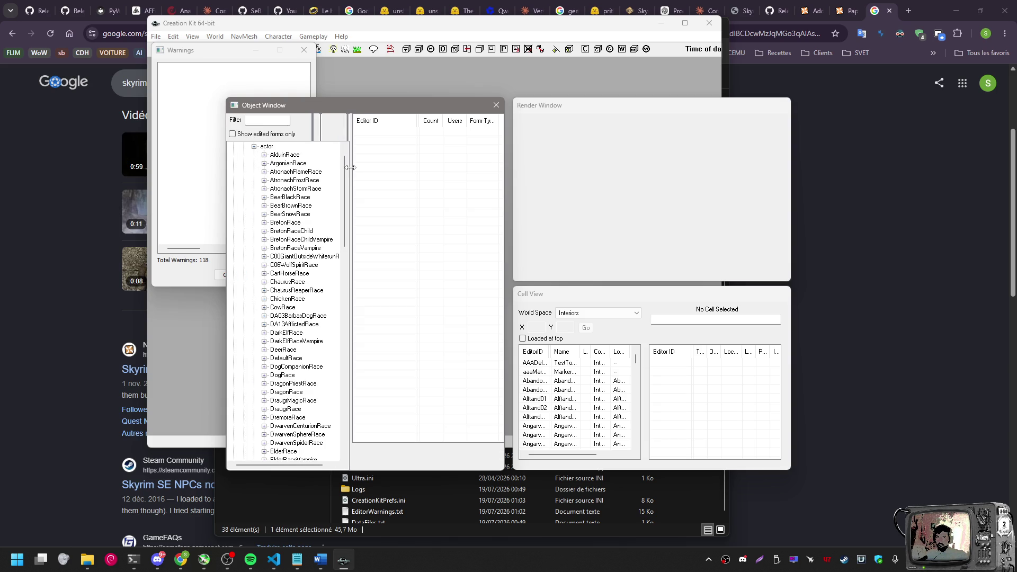
# Filter the Object Window by 'ancano' and browse the matching records
pyautogui.click(262, 120)
pyautogui.write('ancano')
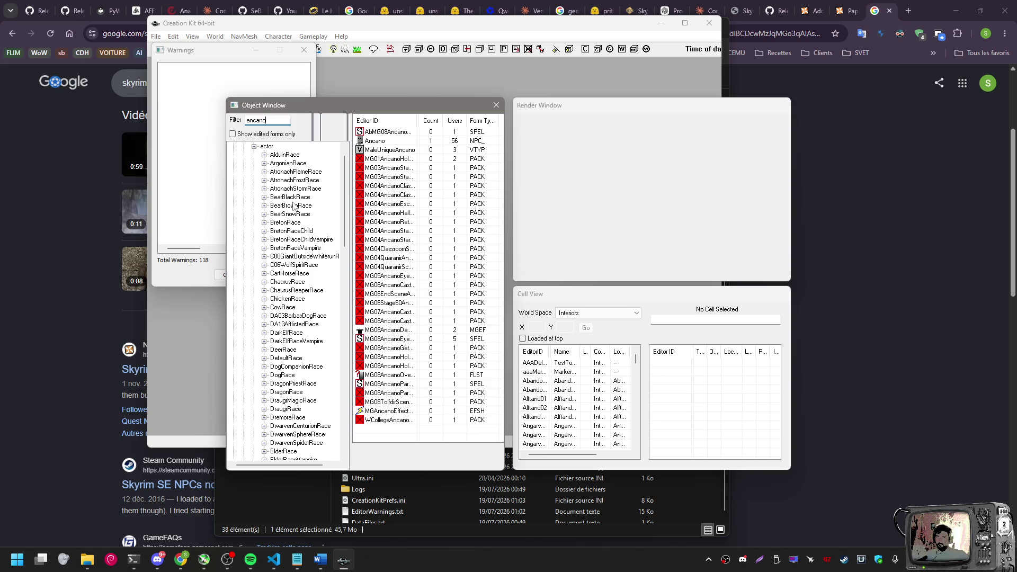
pyautogui.scroll(-17, 295, 210)
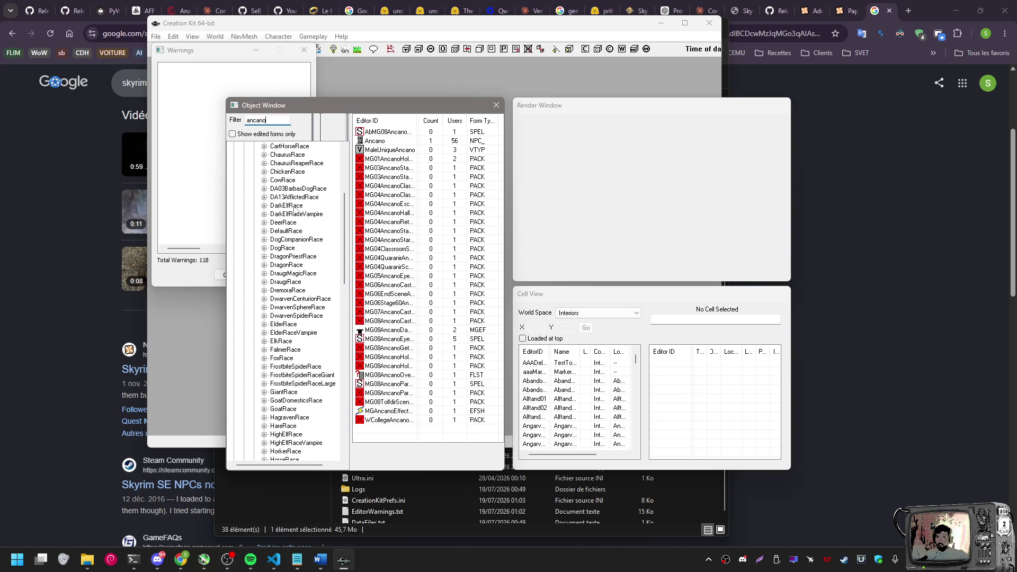
pyautogui.scroll(-6, 295, 211)
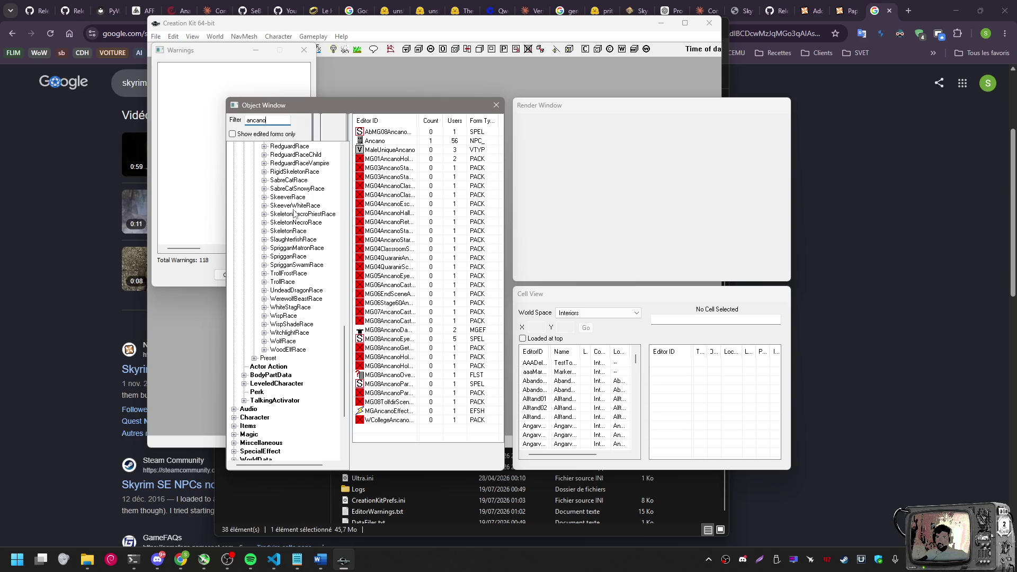
pyautogui.scroll(9, 295, 212)
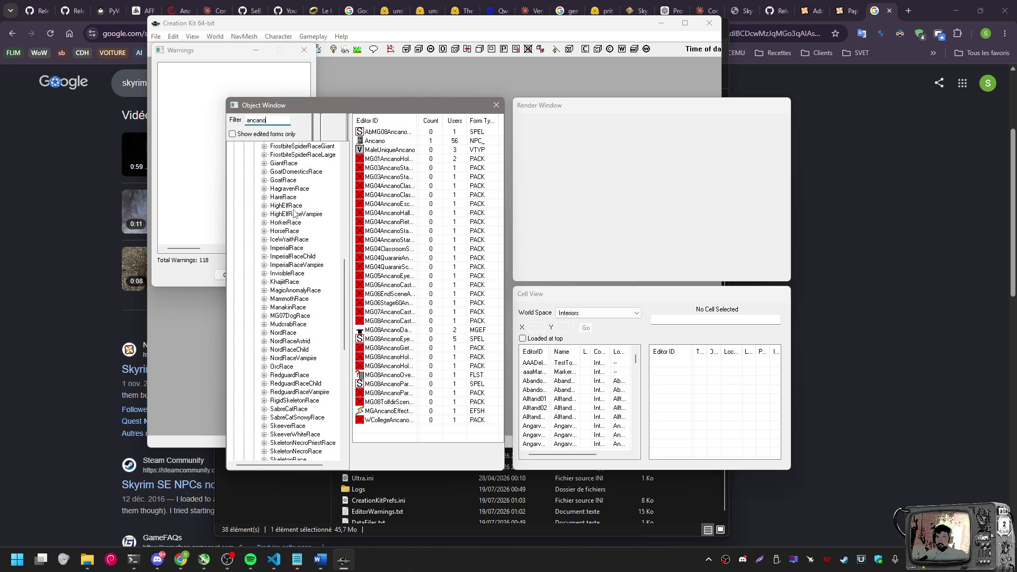
pyautogui.scroll(10, 296, 212)
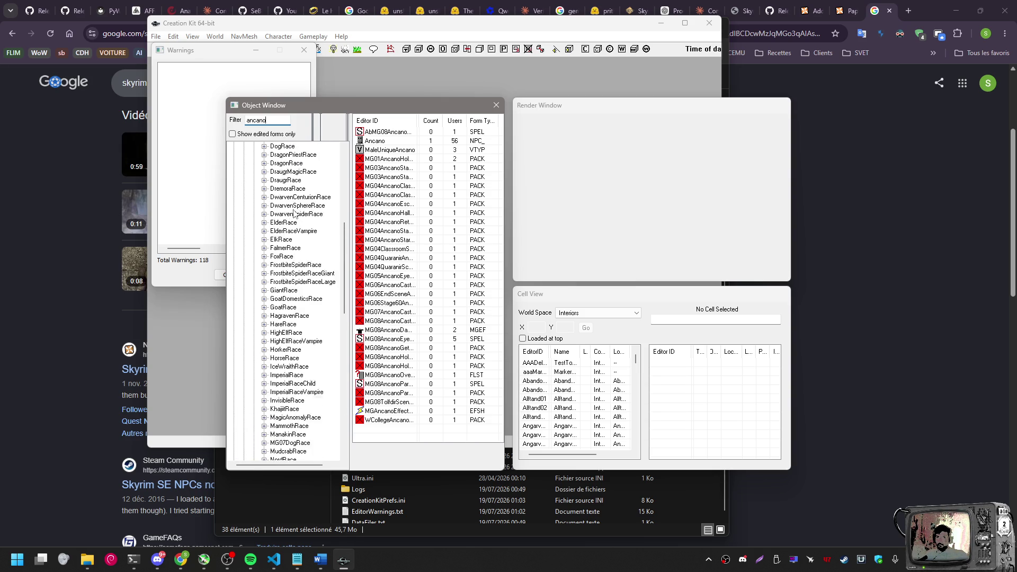
pyautogui.scroll(5, 295, 212)
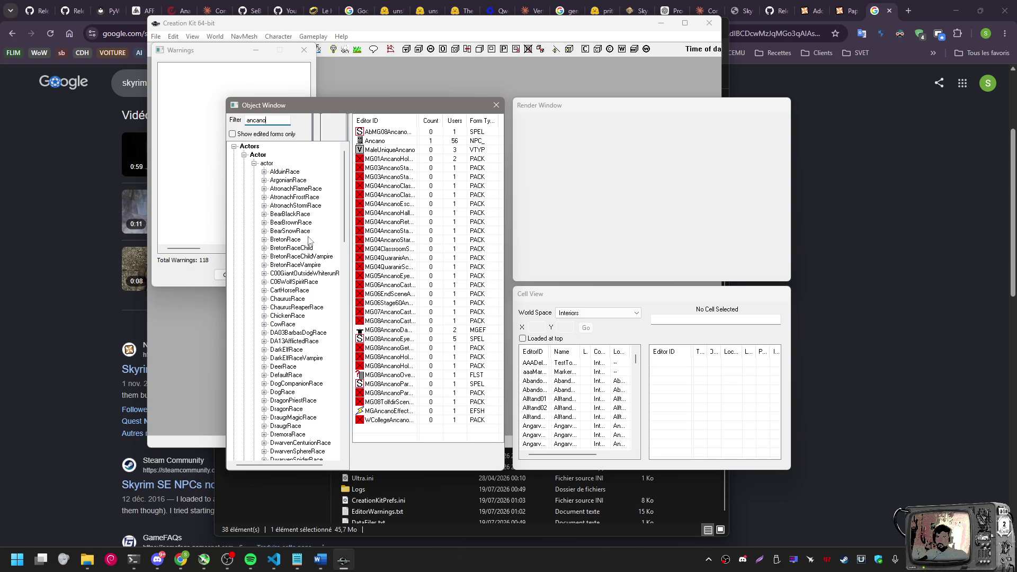
pyautogui.moveTo(395, 105); pyautogui.dragTo(373, 69)
# Enlarge the Object Window and widen its Editor ID column, then read through the VS Code chat
pyautogui.moveTo(481, 436); pyautogui.dragTo(635, 467)
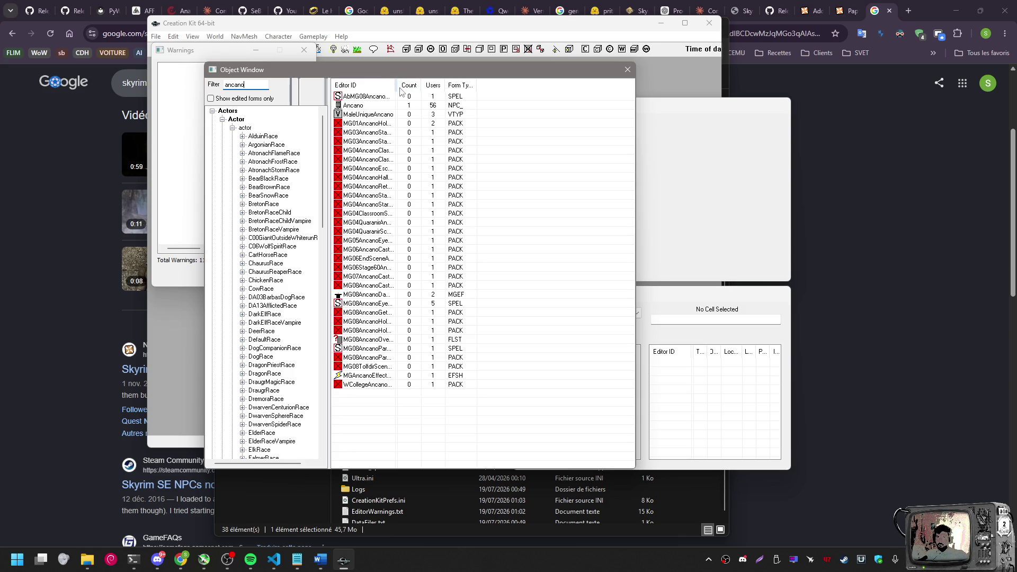
pyautogui.moveTo(394, 85); pyautogui.dragTo(468, 85)
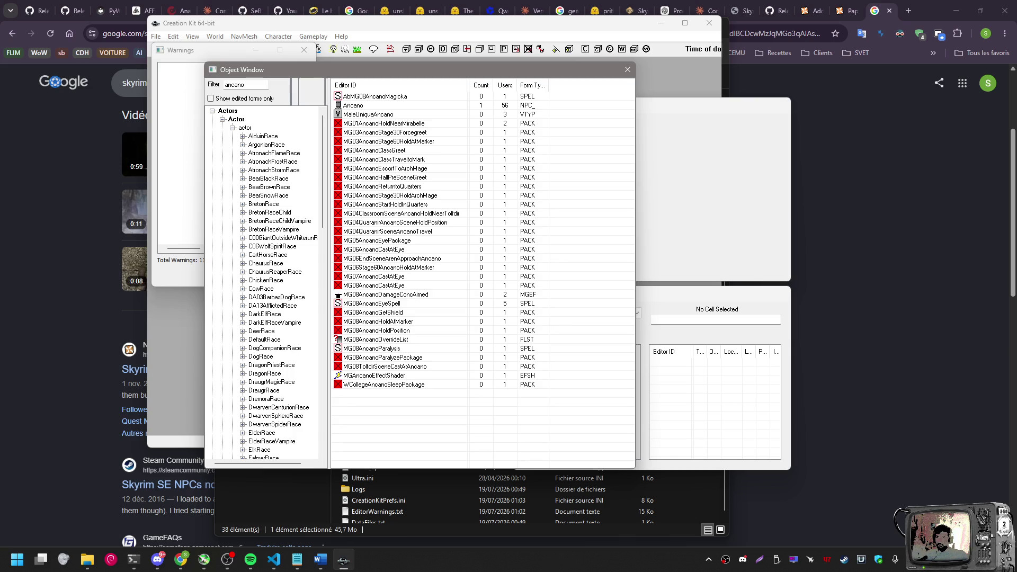
pyautogui.hotkey('alt', 'Tab')
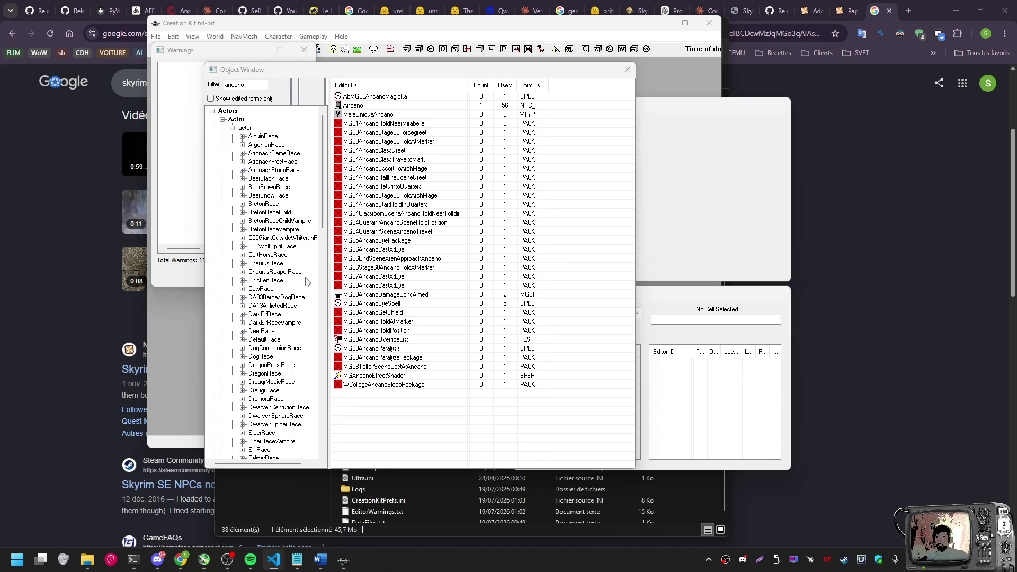
pyautogui.scroll(-1, 306, 281)
pyautogui.scroll(-15, 306, 282)
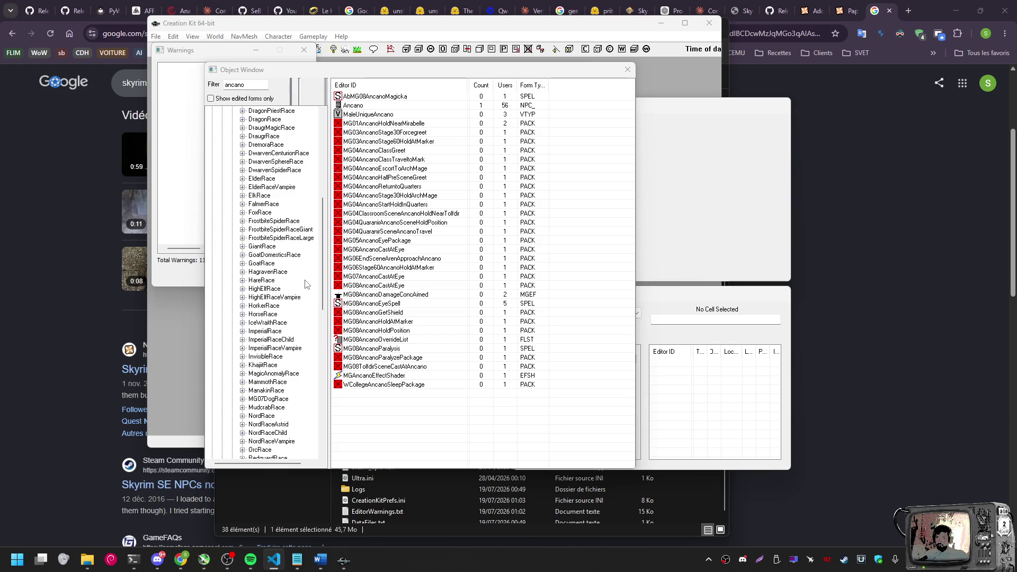
pyautogui.scroll(-4, 306, 284)
pyautogui.scroll(-4, 306, 284)
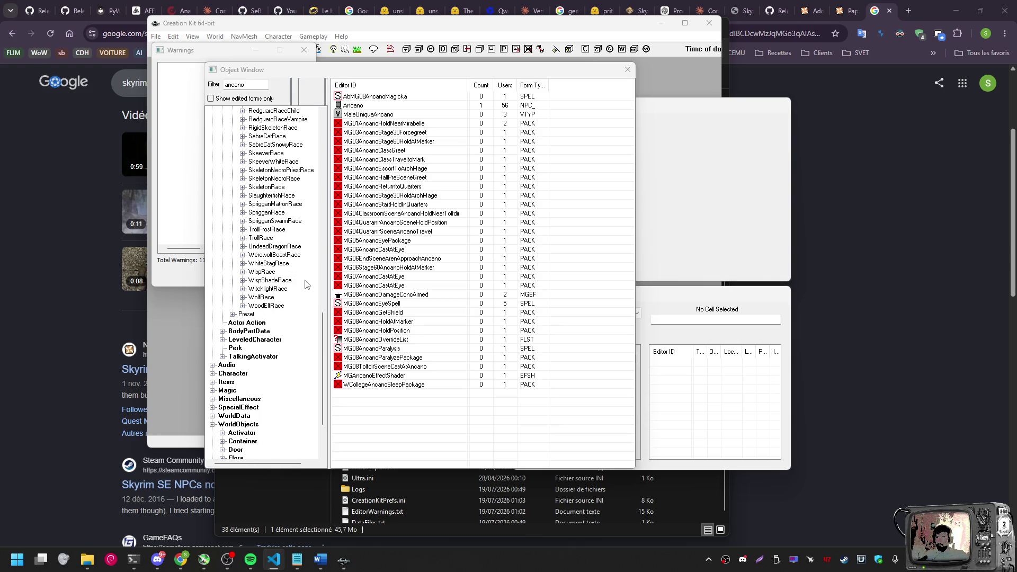
pyautogui.scroll(-3, 306, 285)
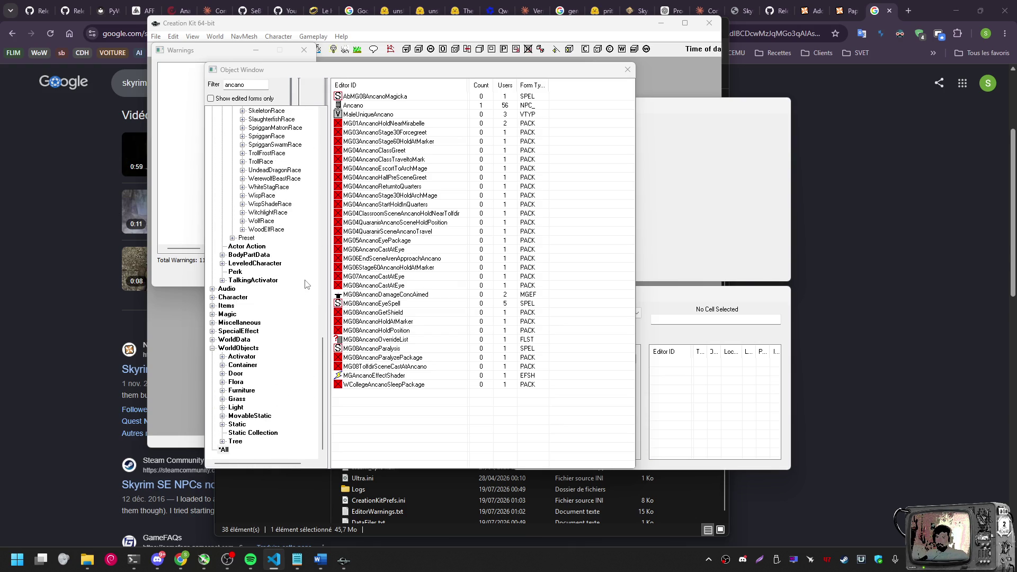
pyautogui.scroll(5, 306, 285)
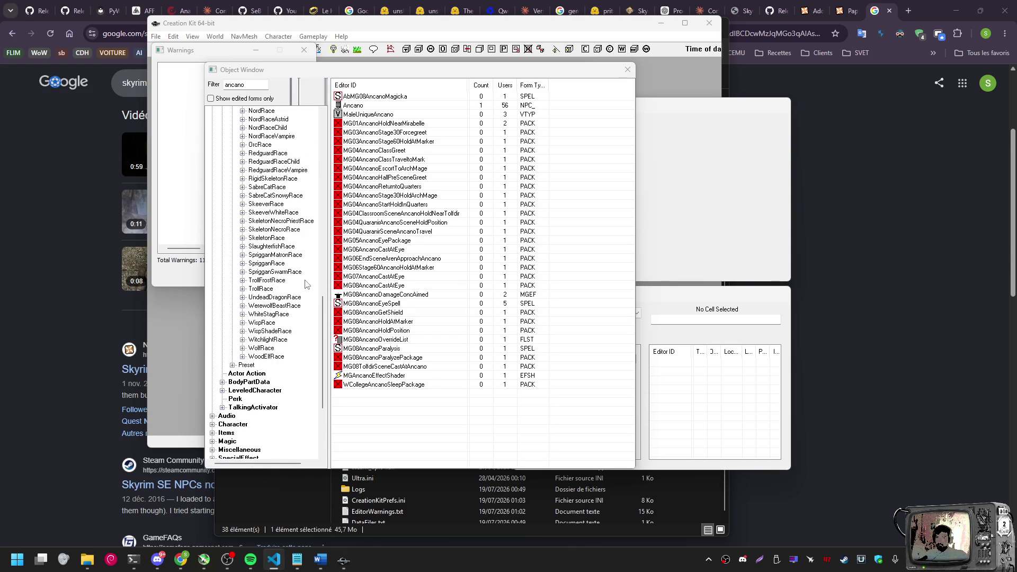
pyautogui.scroll(1, 305, 284)
pyautogui.scroll(1, 306, 285)
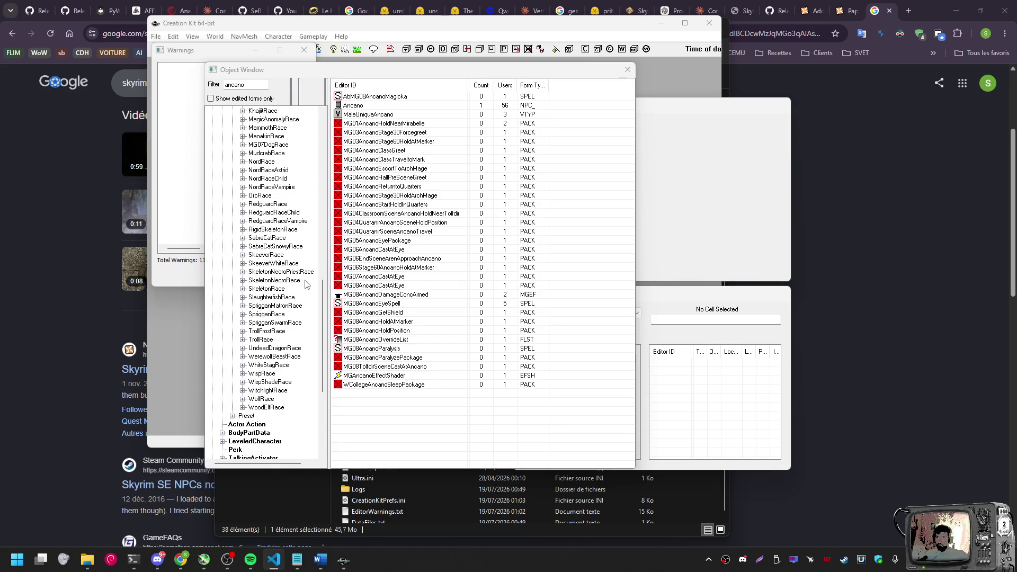
pyautogui.scroll(2, 306, 284)
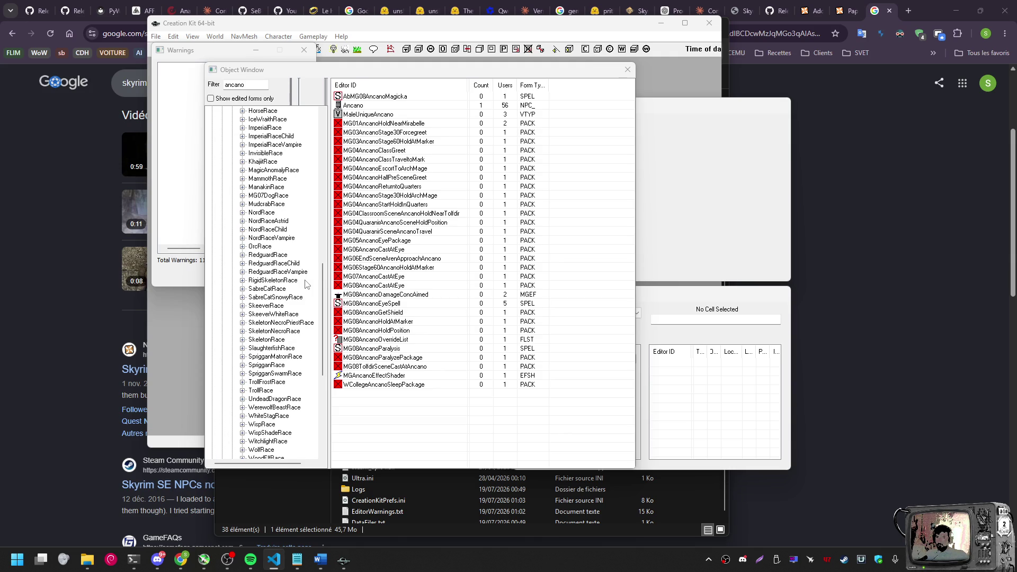
pyautogui.scroll(1, 305, 285)
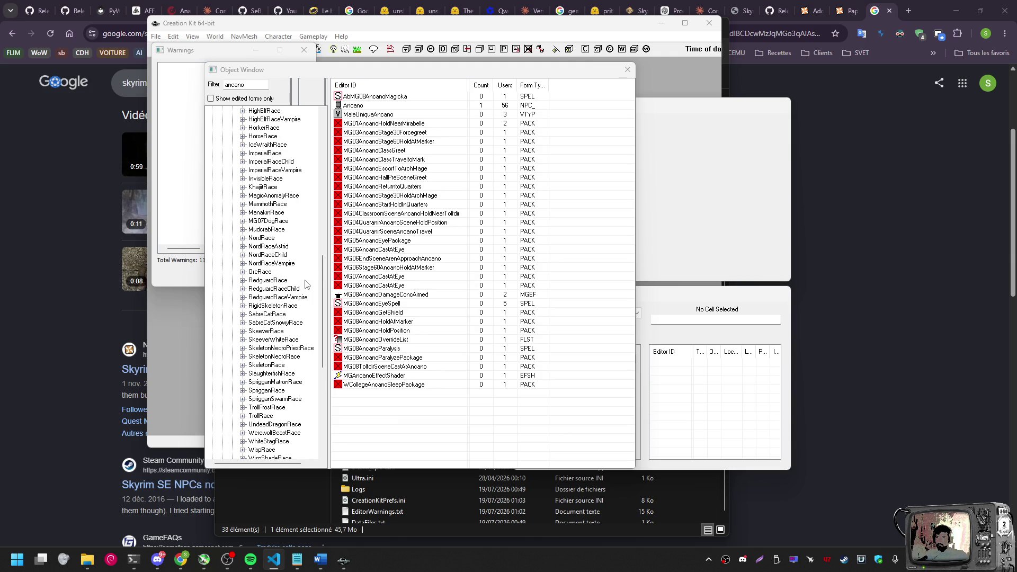
pyautogui.scroll(15, 305, 284)
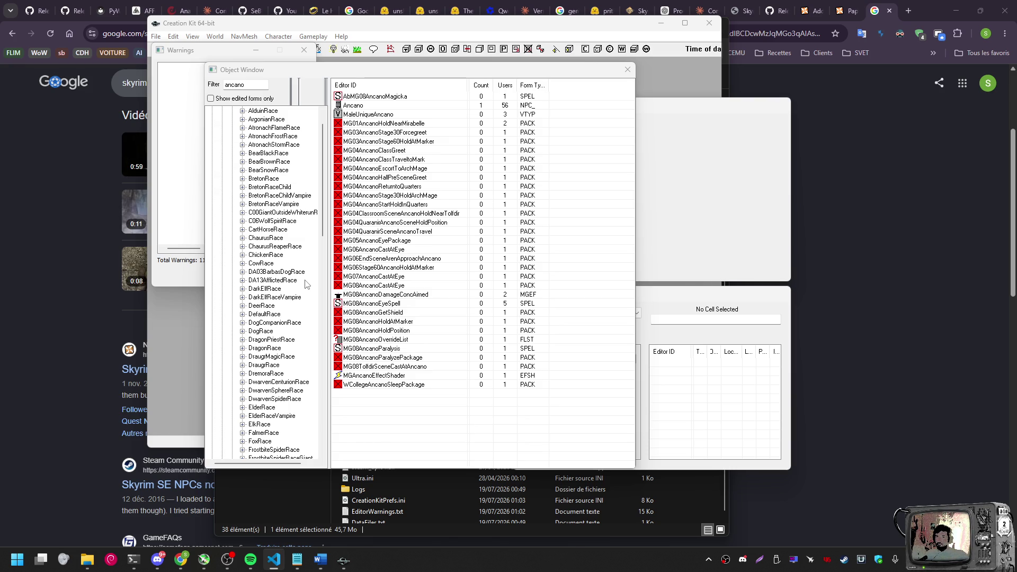
pyautogui.scroll(-3, 304, 286)
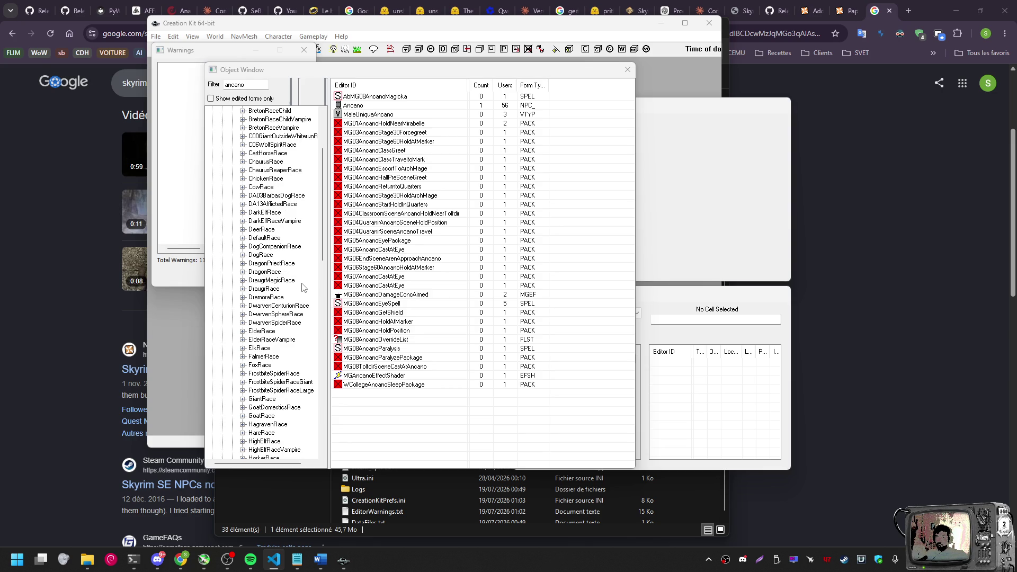
pyautogui.scroll(-8, 303, 288)
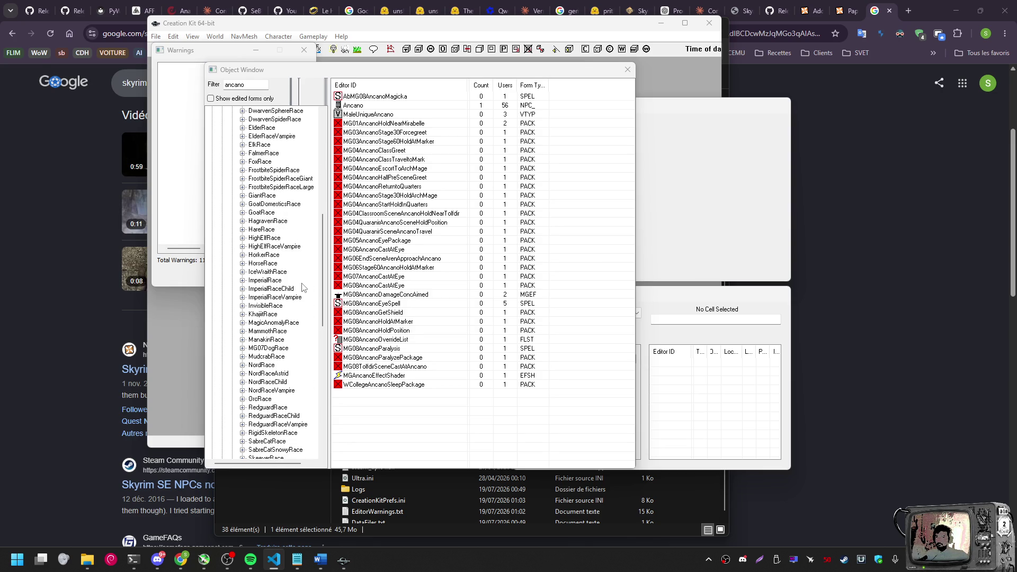
pyautogui.scroll(-3, 304, 288)
pyautogui.scroll(-7, 304, 287)
pyautogui.scroll(11, 304, 288)
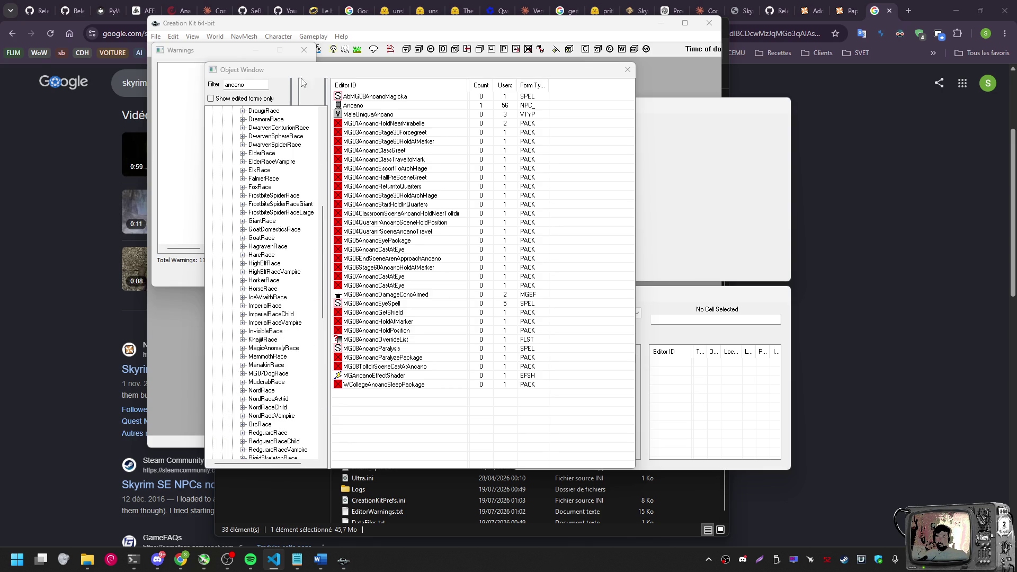
# Move the Object Window up and stretch it taller to show more races
pyautogui.moveTo(305, 71); pyautogui.dragTo(358, 34)
pyautogui.moveTo(525, 432); pyautogui.dragTo(525, 527)
pyautogui.scroll(11, 286, 342)
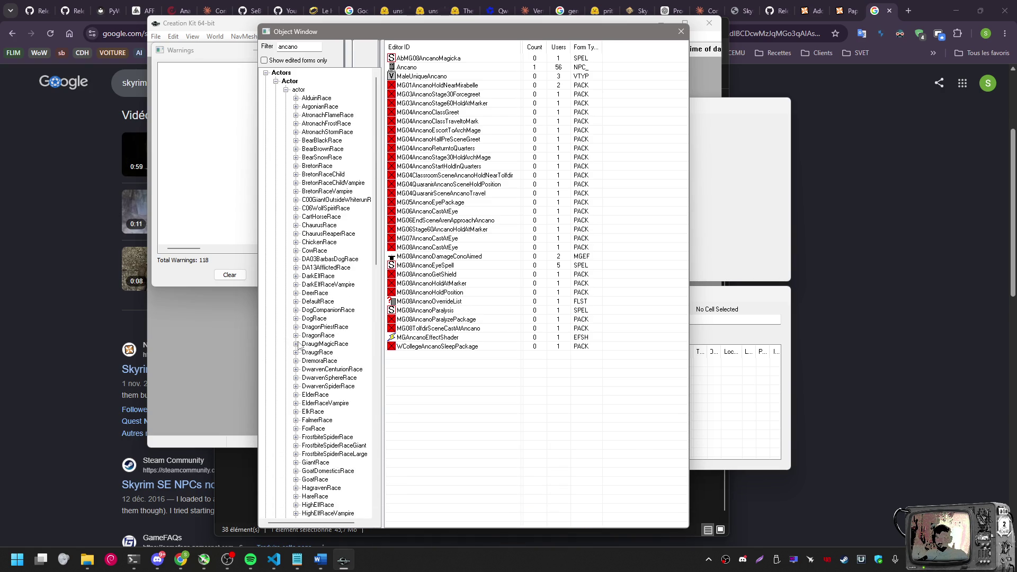
# Capture a region screenshot of the race tree area
pyautogui.press('ctrl+Print')
pyautogui.moveTo(262, 65)
pyautogui.mouseDown()
pyautogui.moveTo(401, 494)
pyautogui.moveTo(382, 529)
pyautogui.mouseUp()
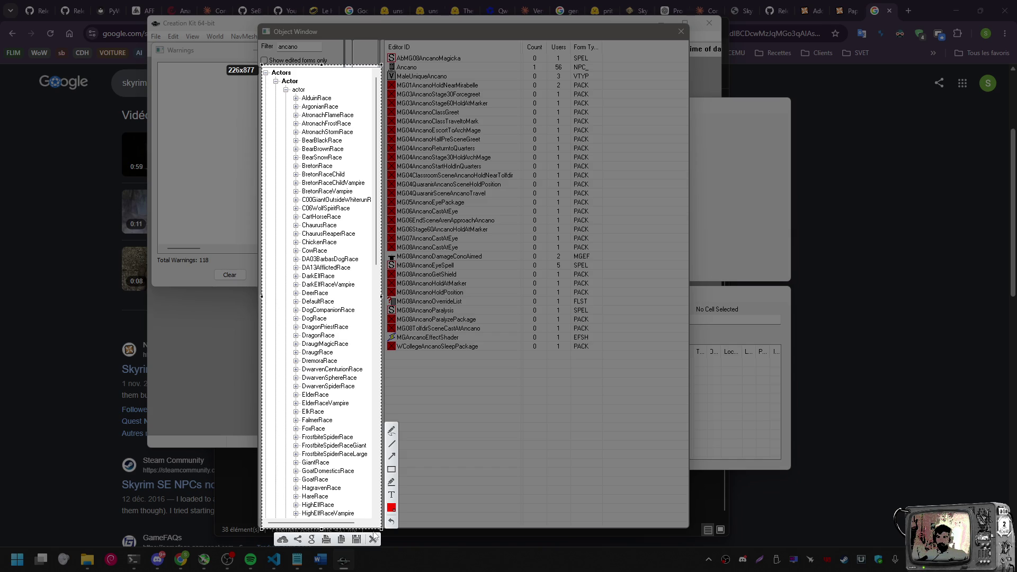
pyautogui.click(347, 539)
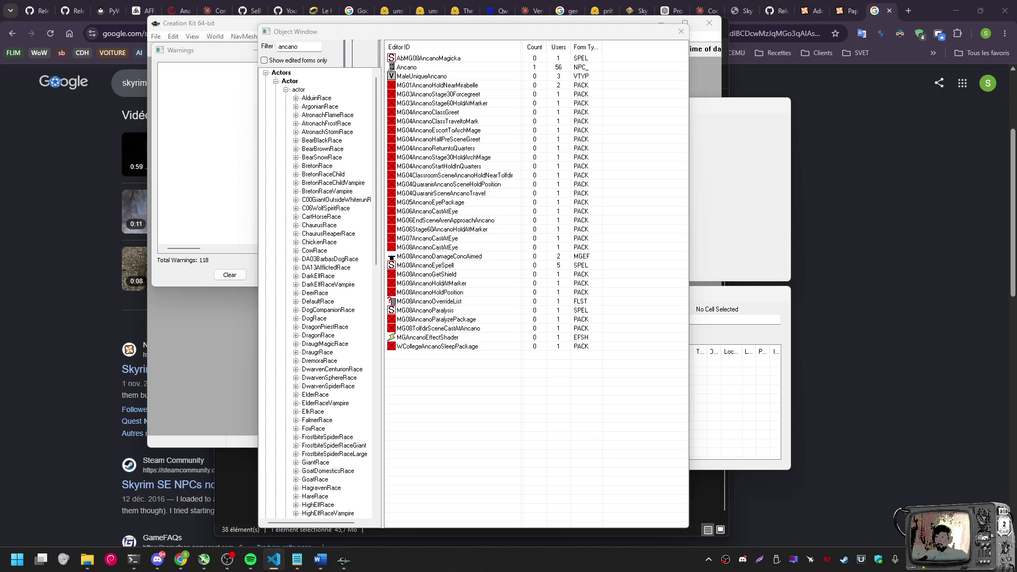
# Collapse the actor race list and widen the Form Type column so its heading shows fully
pyautogui.click(285, 90)
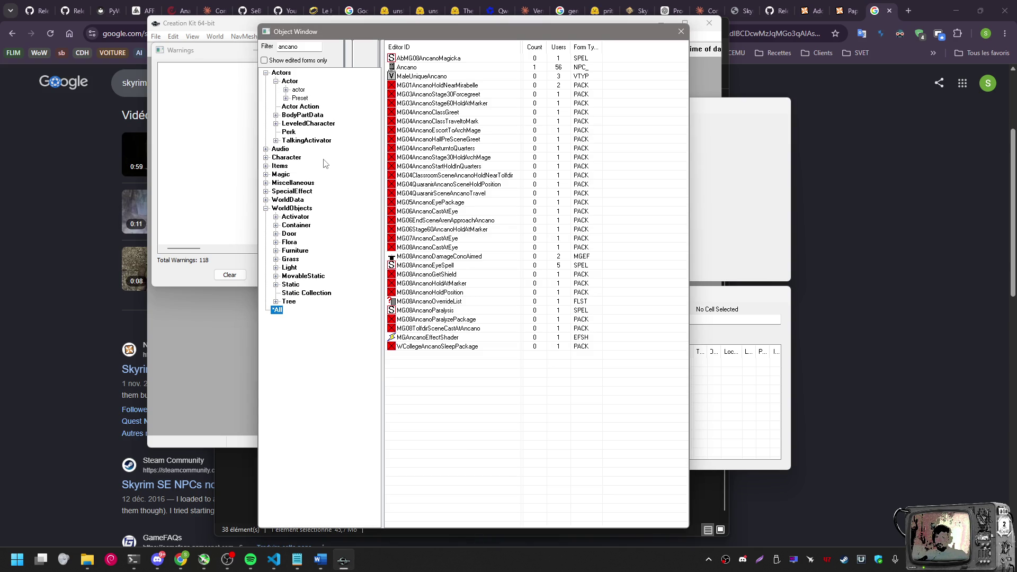
pyautogui.click(274, 560)
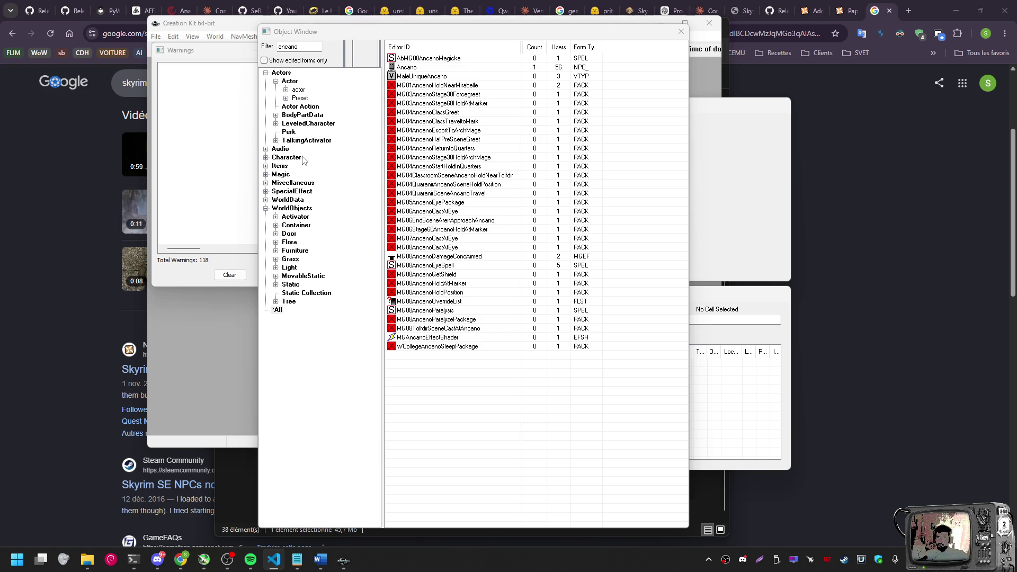
pyautogui.moveTo(603, 48); pyautogui.dragTo(629, 49)
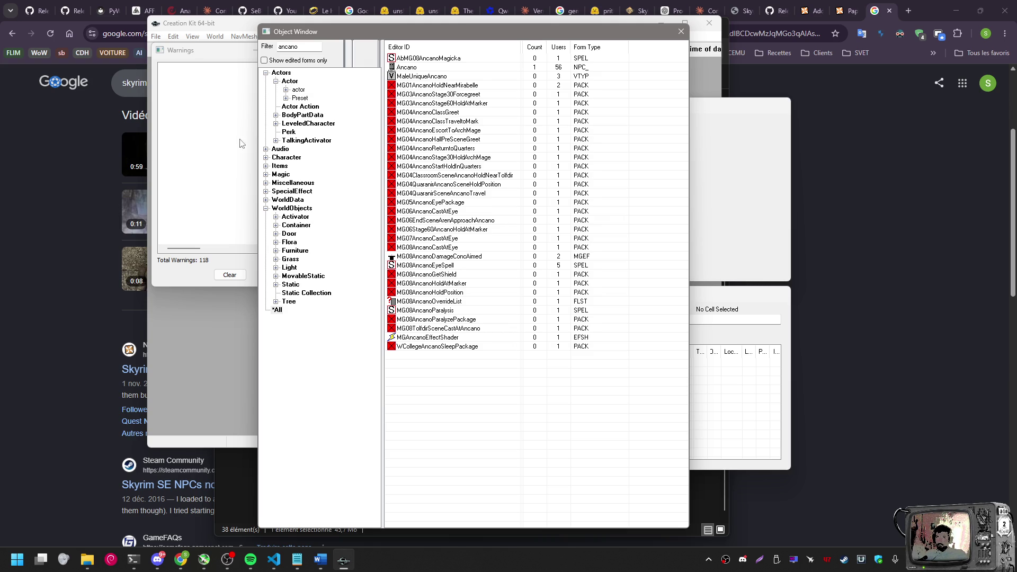
pyautogui.click(407, 67)
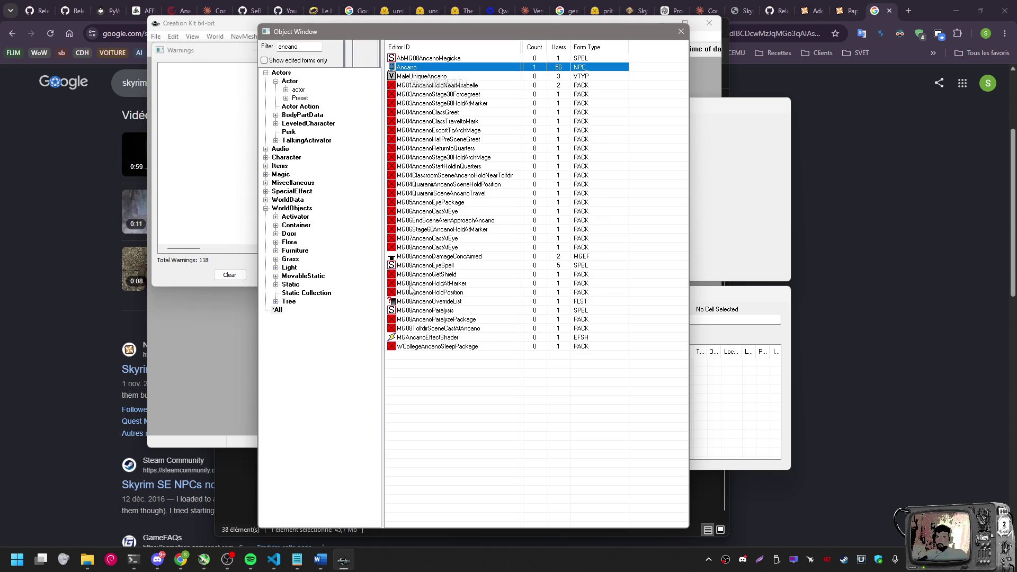
pyautogui.click(442, 426)
pyautogui.press('Print')
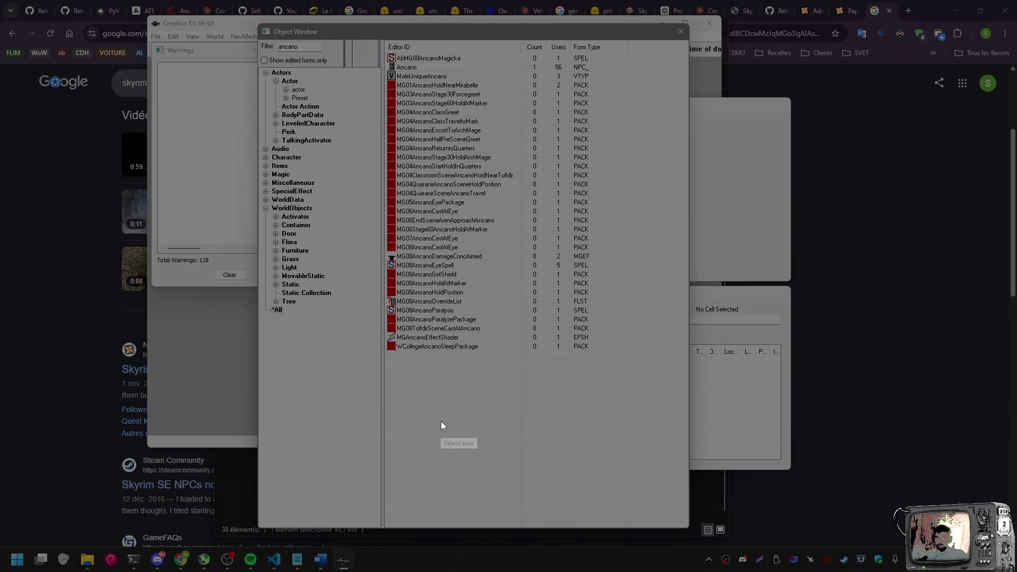
pyautogui.moveTo(260, 22)
pyautogui.mouseDown()
pyautogui.moveTo(286, 89)
pyautogui.moveTo(657, 413)
pyautogui.moveTo(667, 400)
pyautogui.moveTo(617, 379)
pyautogui.mouseUp()
pyautogui.click(578, 390)
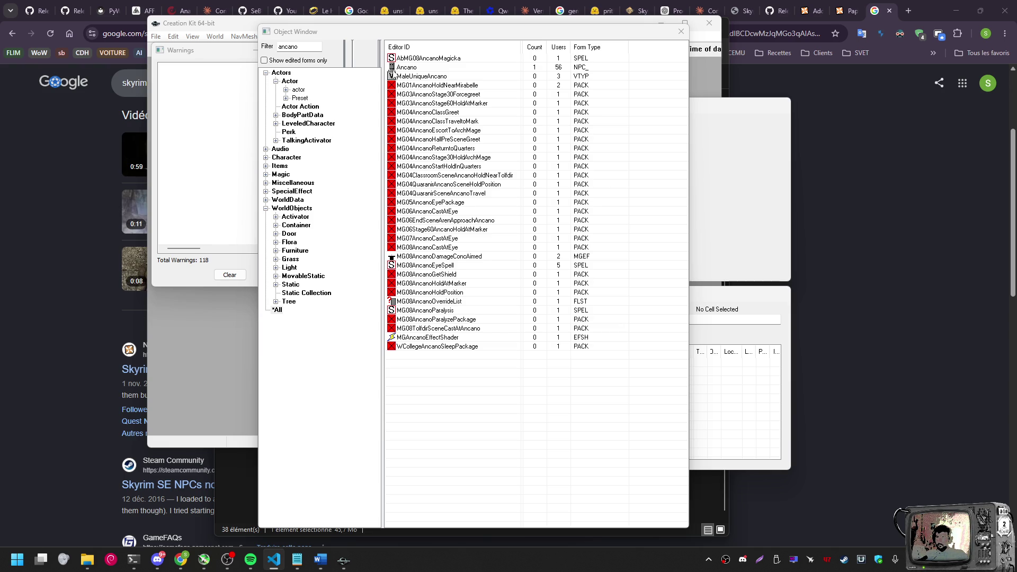
# Duplicate the Ancano NPC_ record, producing AncanoDUPLICATE001, and select the copy
pyautogui.click(395, 68)
pyautogui.rightClick(403, 68)
pyautogui.click(466, 97)
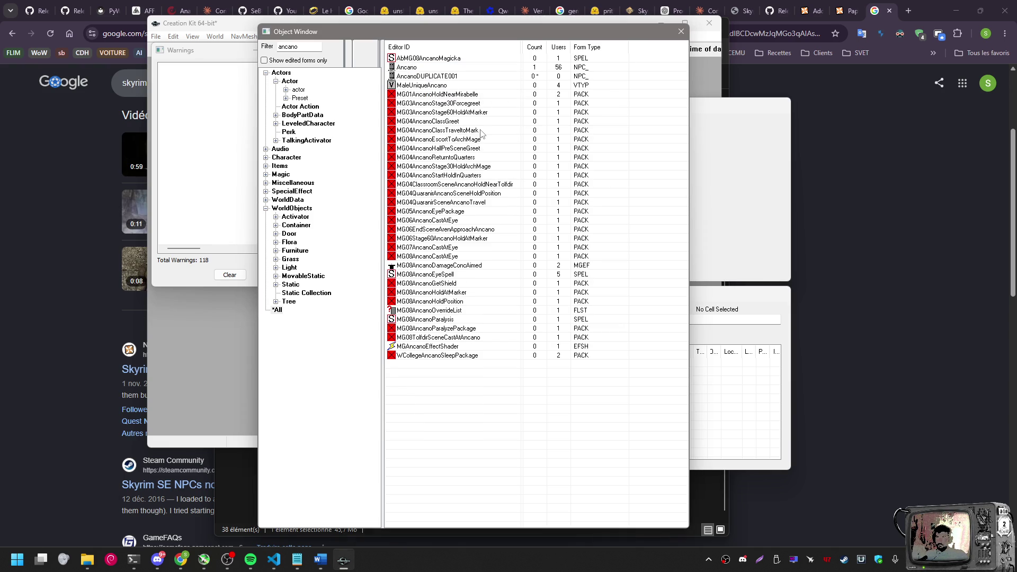
pyautogui.click(442, 77)
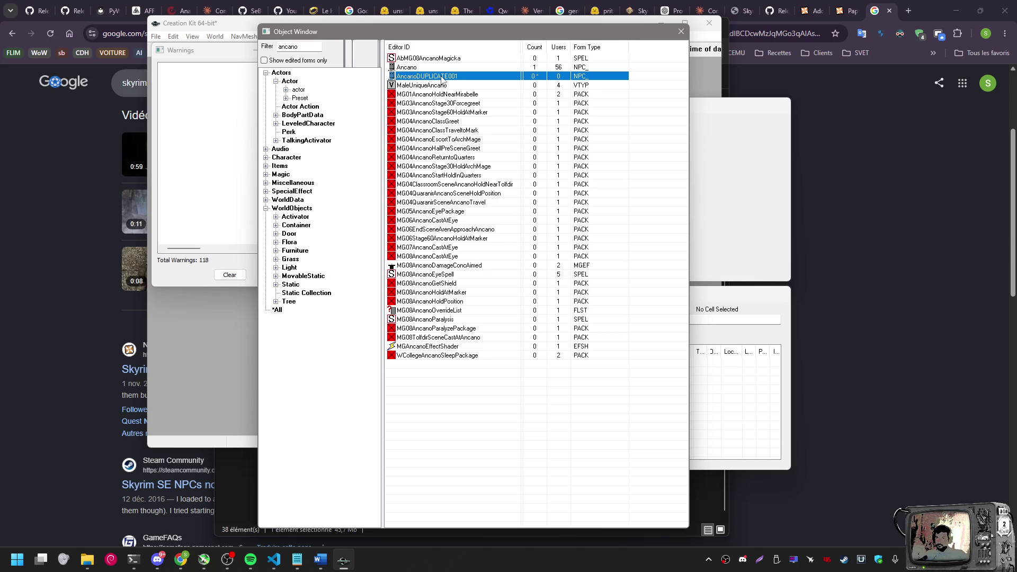
# Change the duplicated actor's ID from AncanoDUPLICATE001 to ForgeAncano
pyautogui.doubleClick(443, 77)
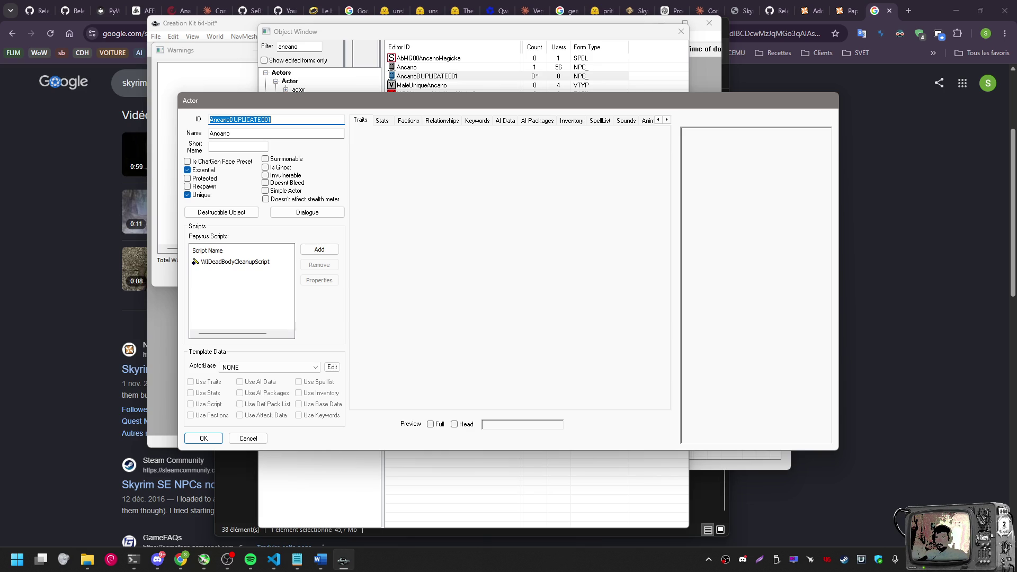
pyautogui.hotkey('alt', 'Tab')
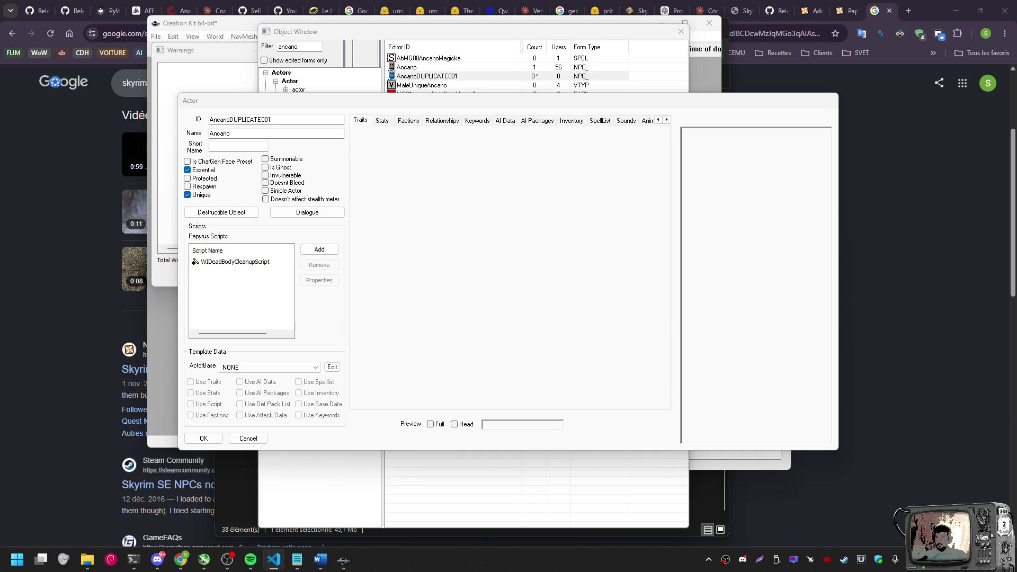
pyautogui.hotkey('alt', 'Tab')
pyautogui.doubleClick(261, 119)
pyautogui.write('ForgeAncano')
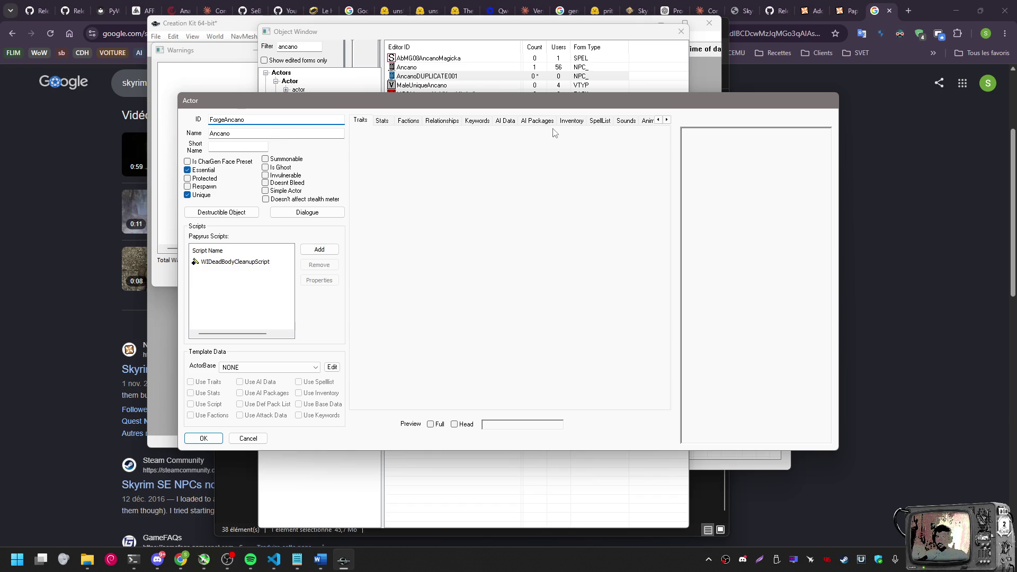
pyautogui.click(537, 121)
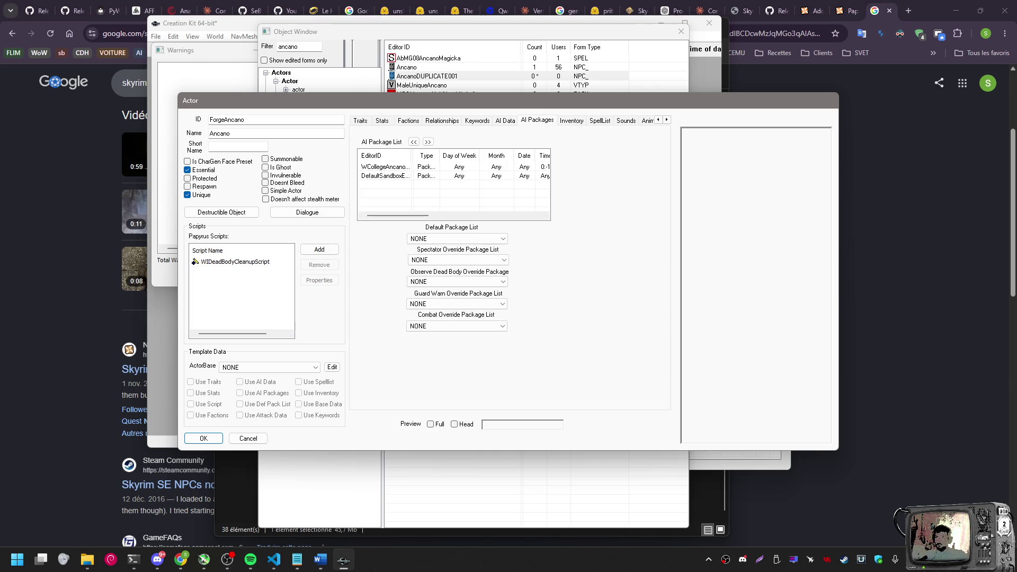
# Delete the WCollegeAncano and sandbox AI packages from ForgeAncano
pyautogui.hotkey('alt', 'Tab')
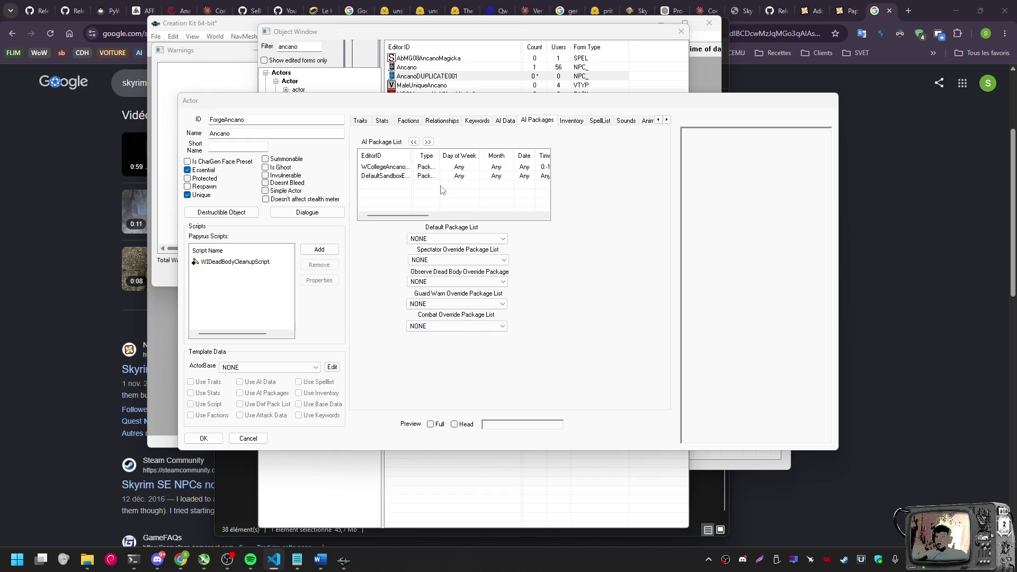
pyautogui.rightClick(401, 176)
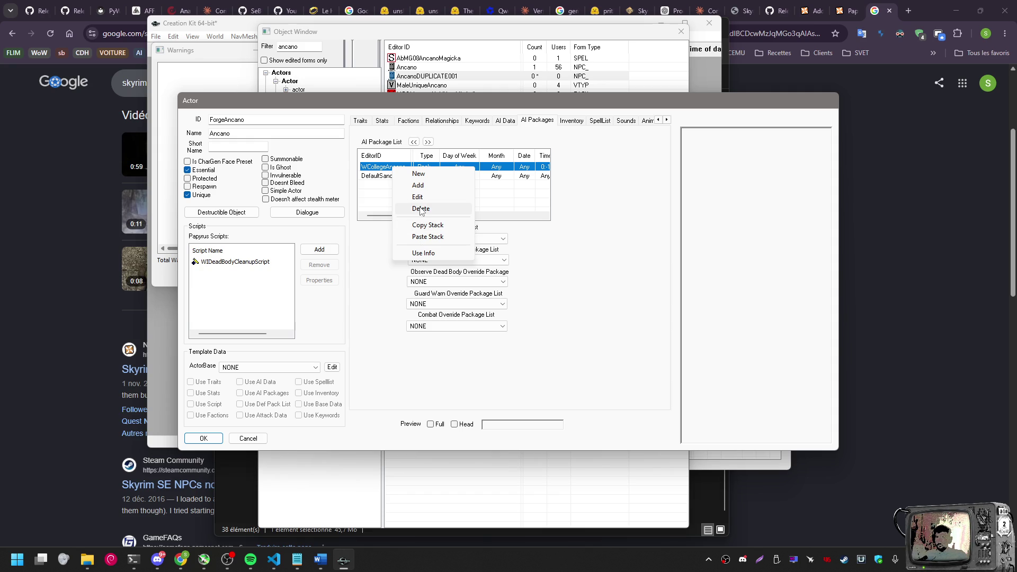
pyautogui.click(420, 208)
pyautogui.click(404, 168)
pyautogui.rightClick(405, 168)
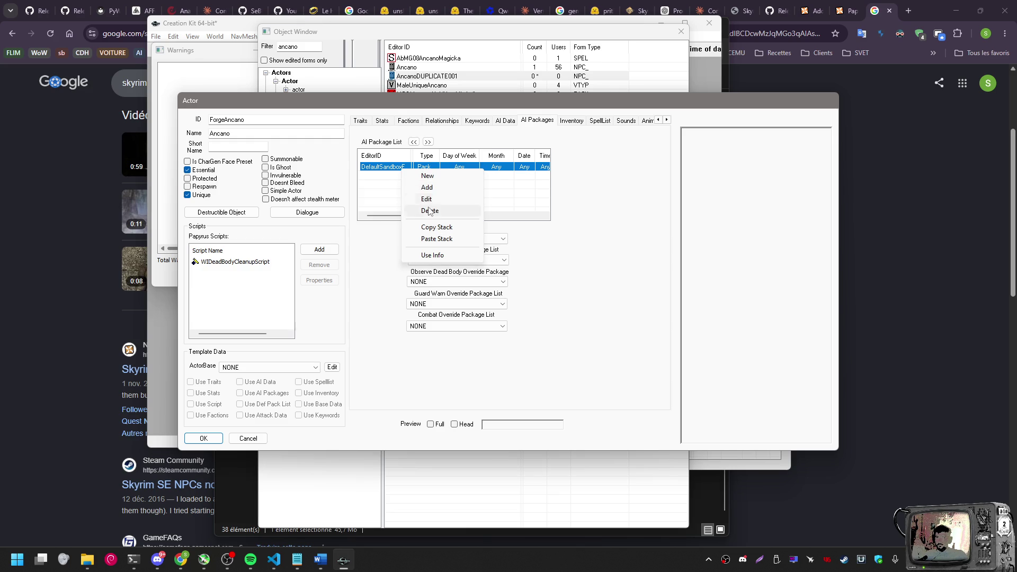
pyautogui.click(430, 210)
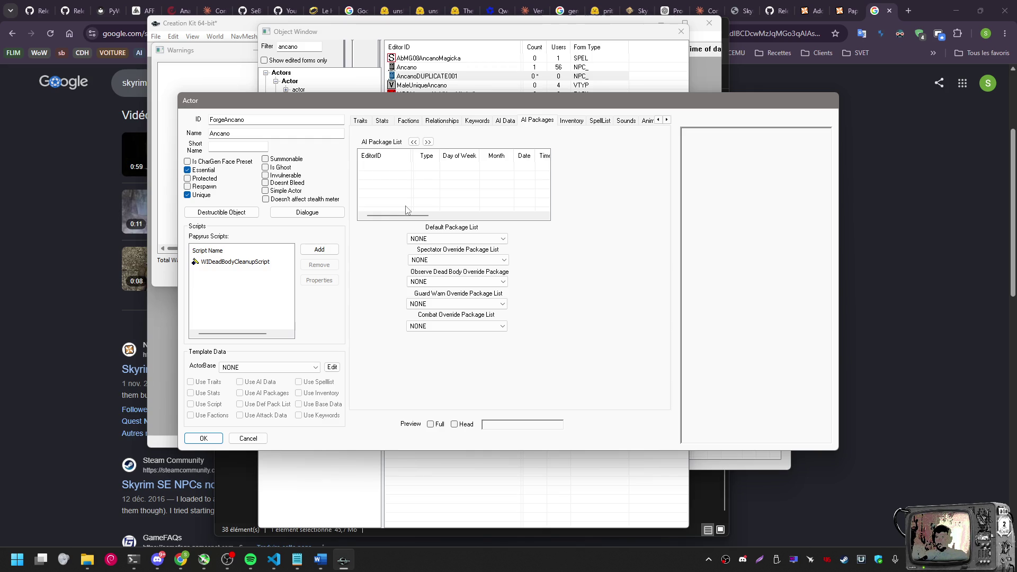
pyautogui.click(414, 121)
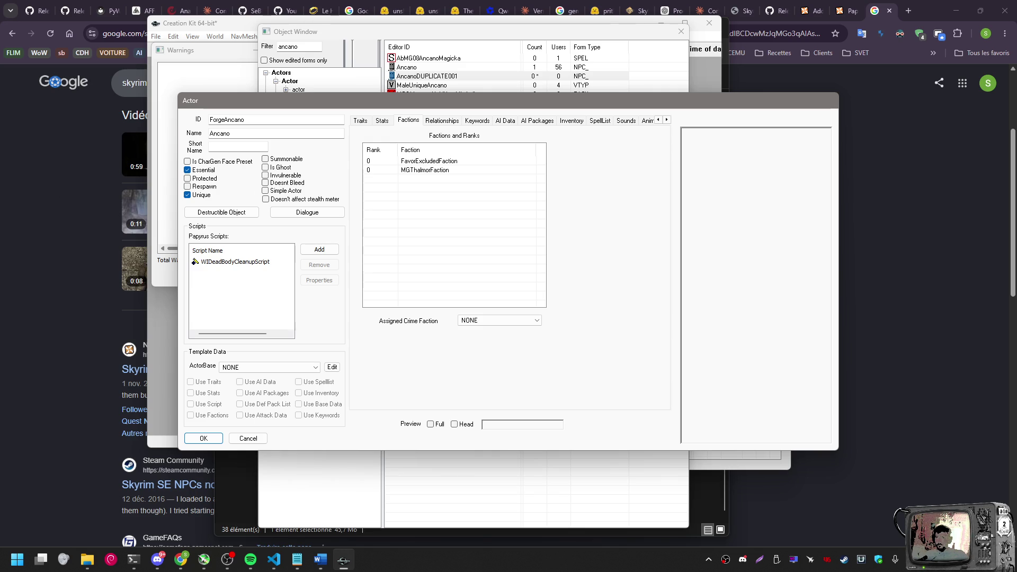
# Remove MGThalmorFaction and FavorExcludedFaction from ForgeAncano's faction list
pyautogui.hotkey('alt', 'Tab')
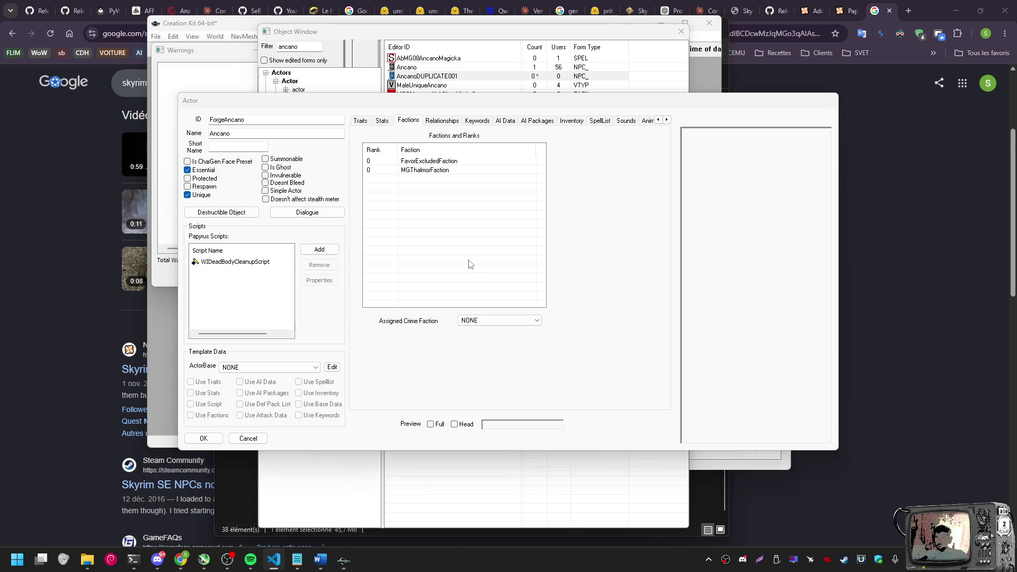
pyautogui.click(419, 175)
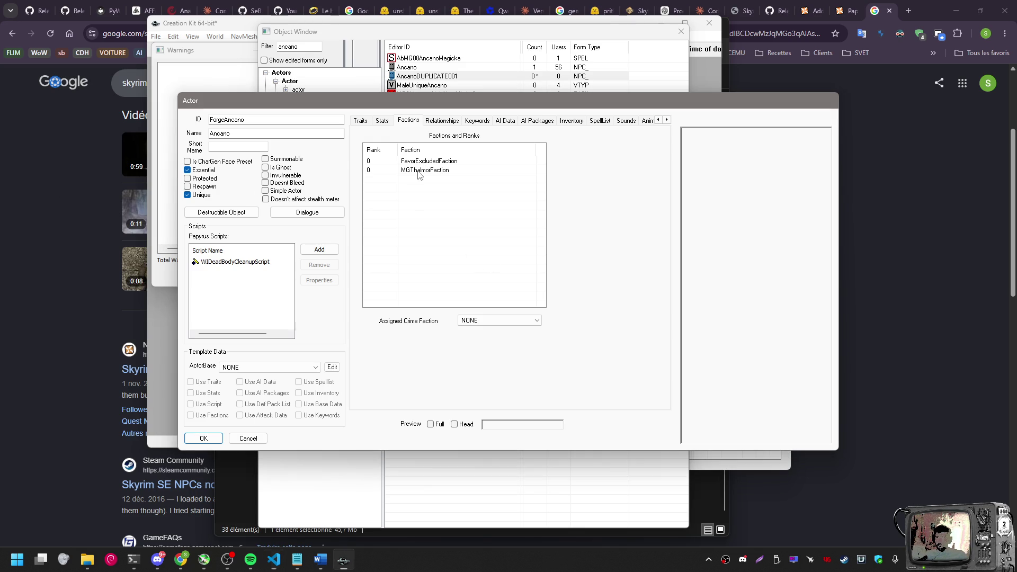
pyautogui.click(419, 170)
pyautogui.rightClick(419, 171)
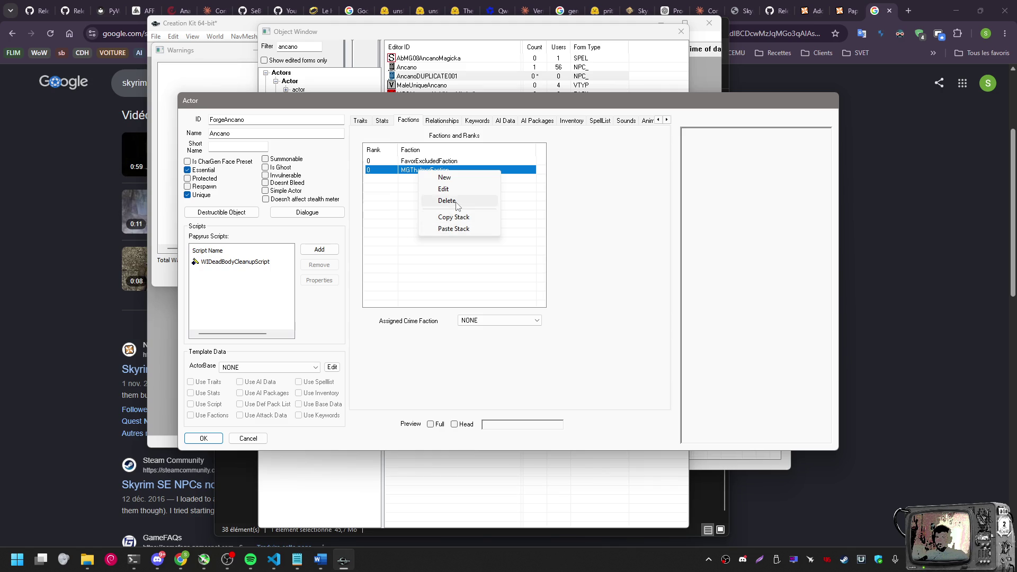
pyautogui.click(447, 202)
pyautogui.rightClick(421, 161)
pyautogui.click(447, 191)
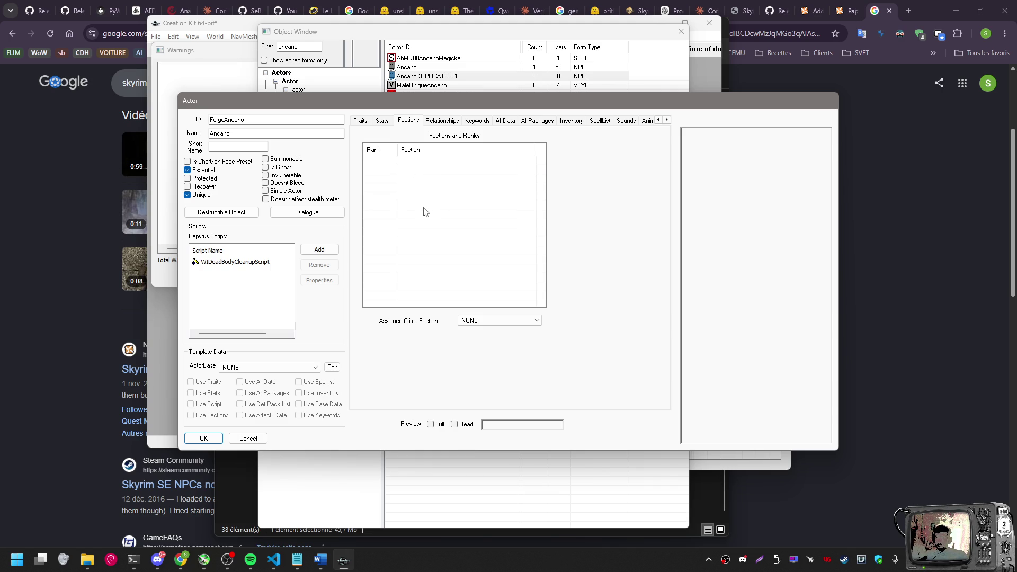
pyautogui.click(506, 122)
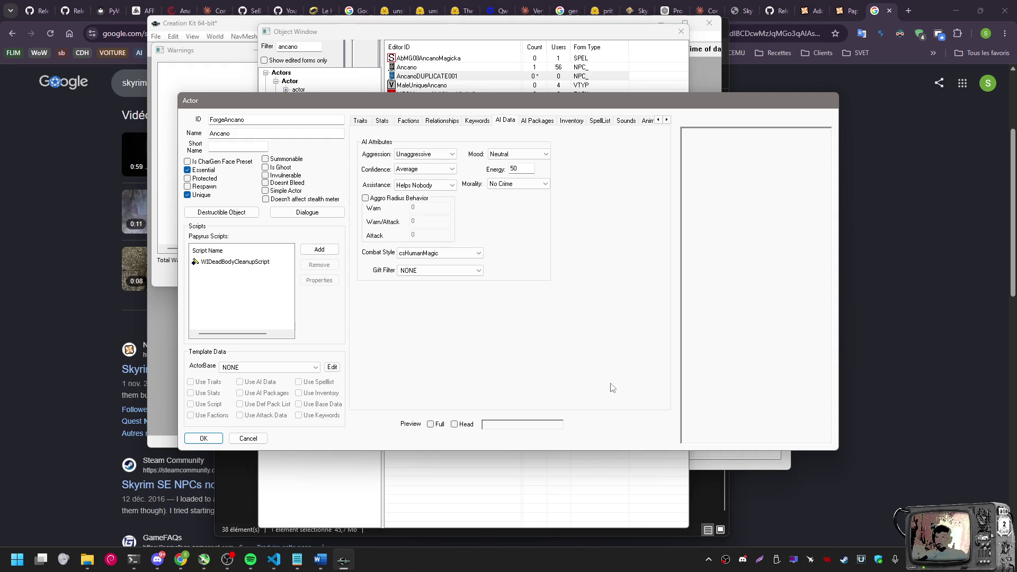
# Save the actor and confirm creating ForgeAncano as a new form
pyautogui.click(215, 443)
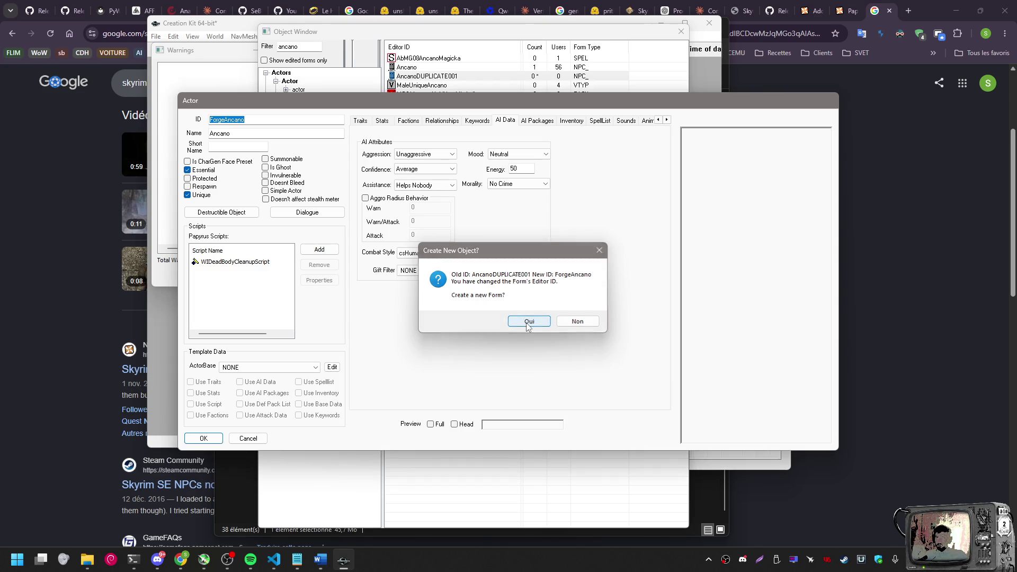
pyautogui.click(527, 322)
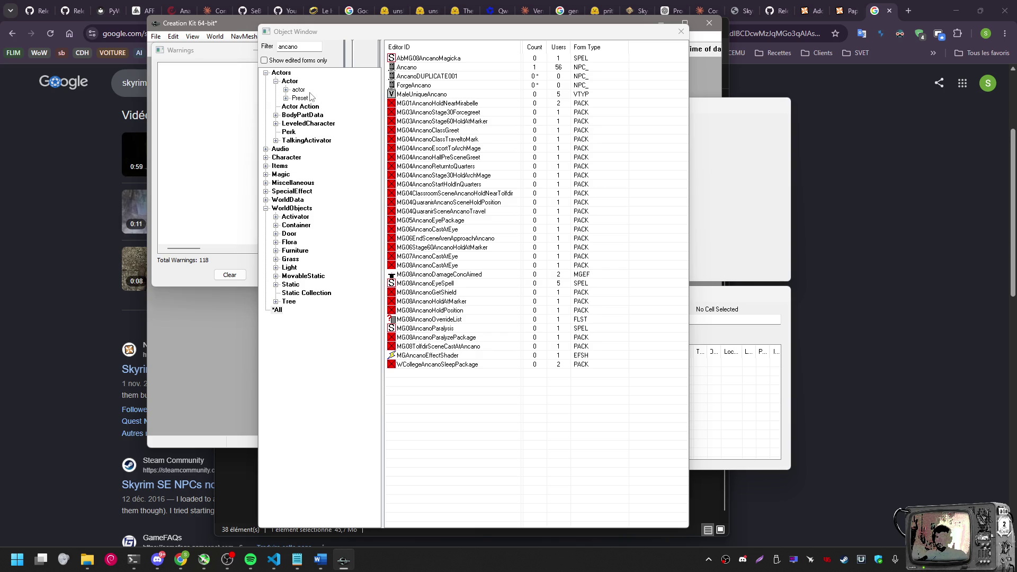
# Expand Character and Quest in the Object Window tree to list the Quest forms
pyautogui.click(266, 157)
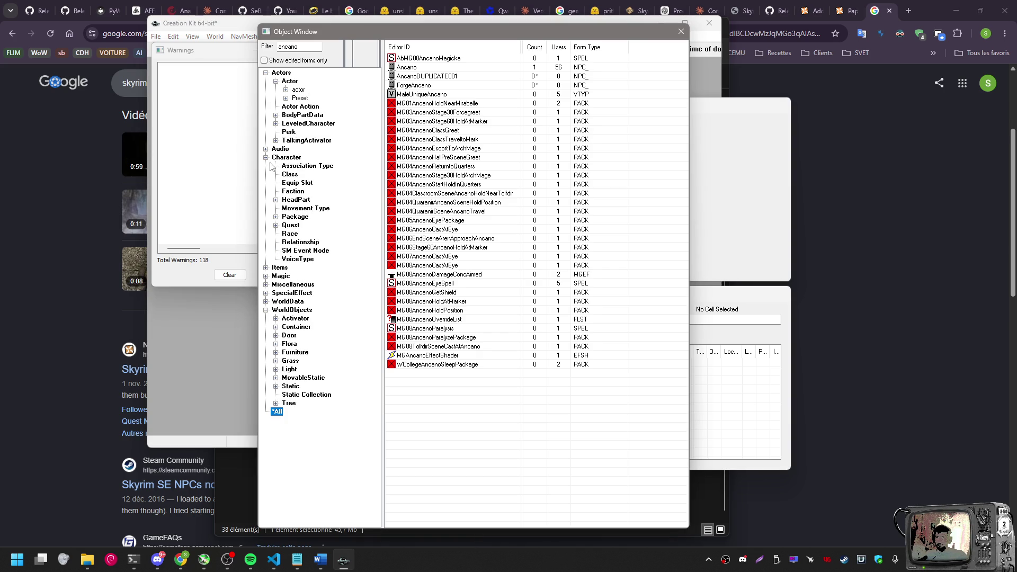
pyautogui.click(276, 226)
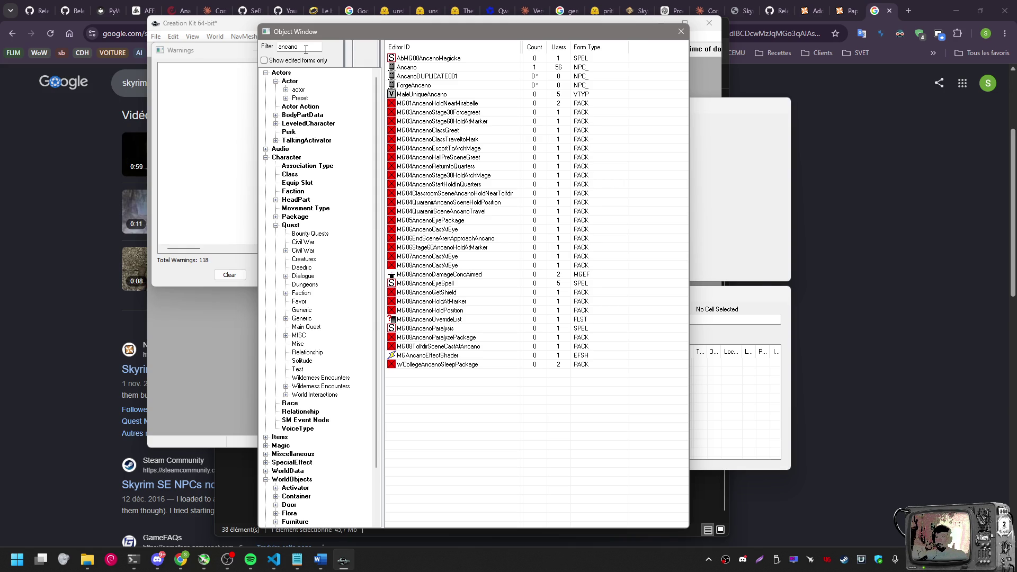
pyautogui.click(274, 560)
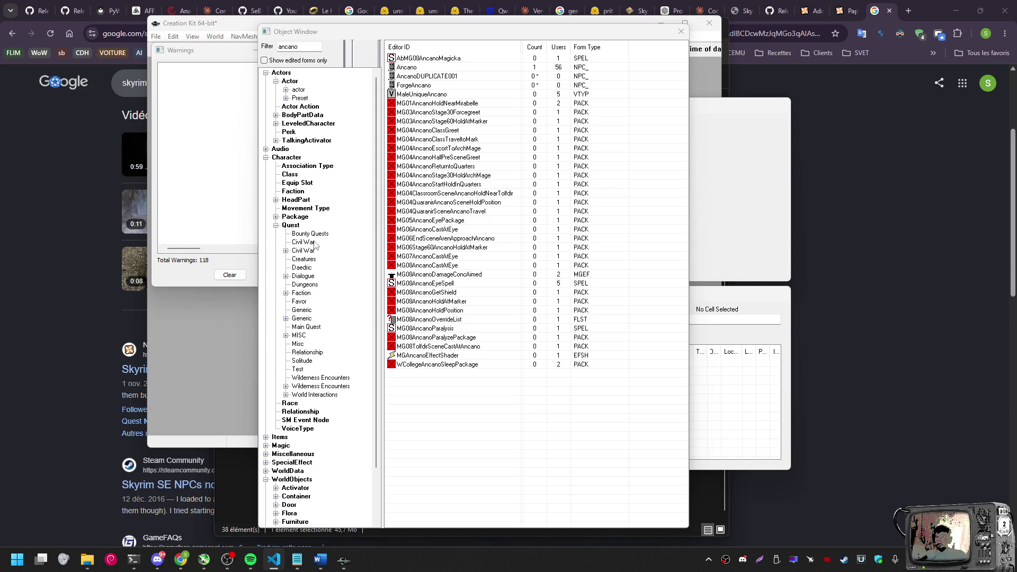
pyautogui.click(352, 244)
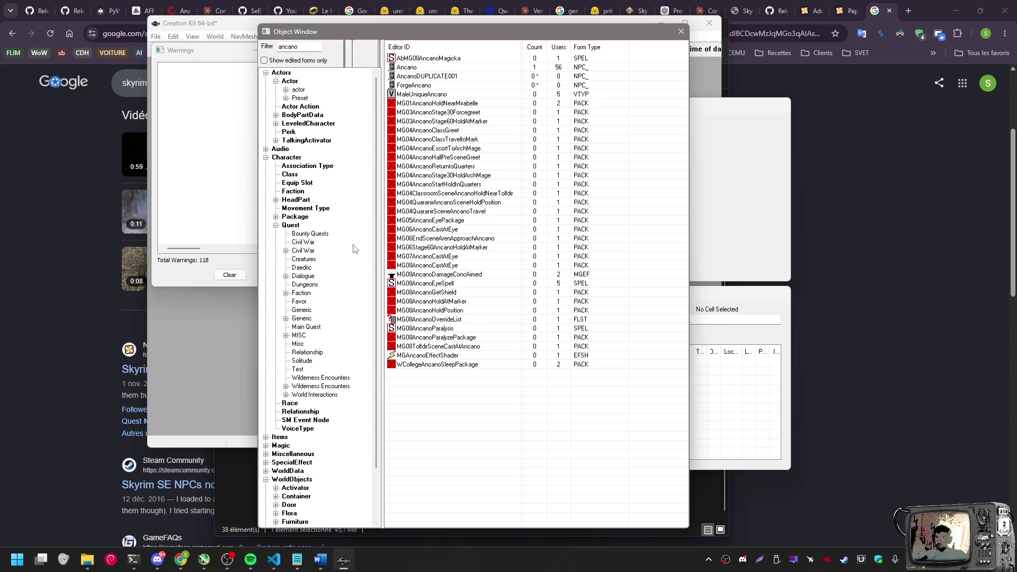
pyautogui.click(291, 226)
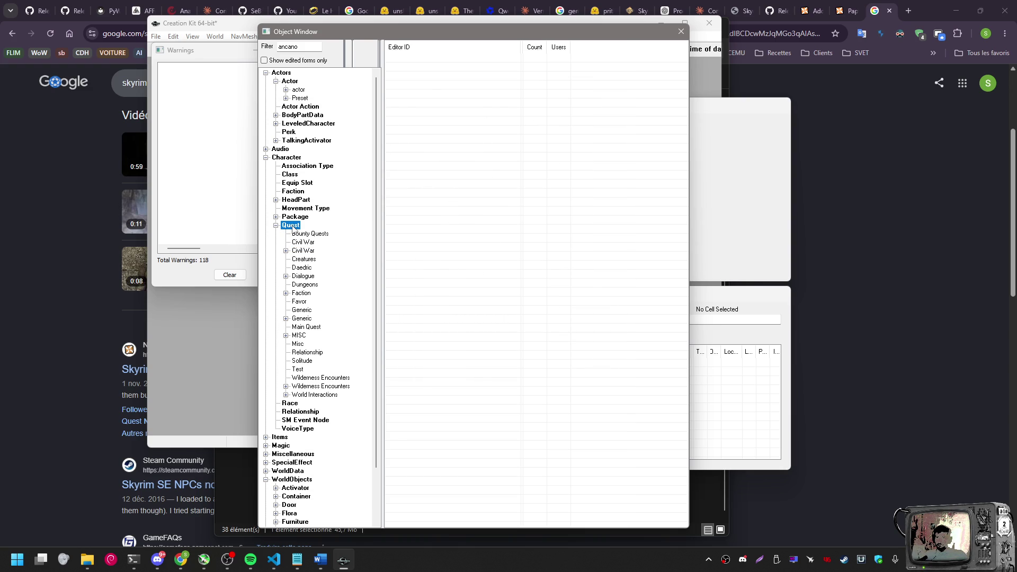
pyautogui.rightClick(430, 75)
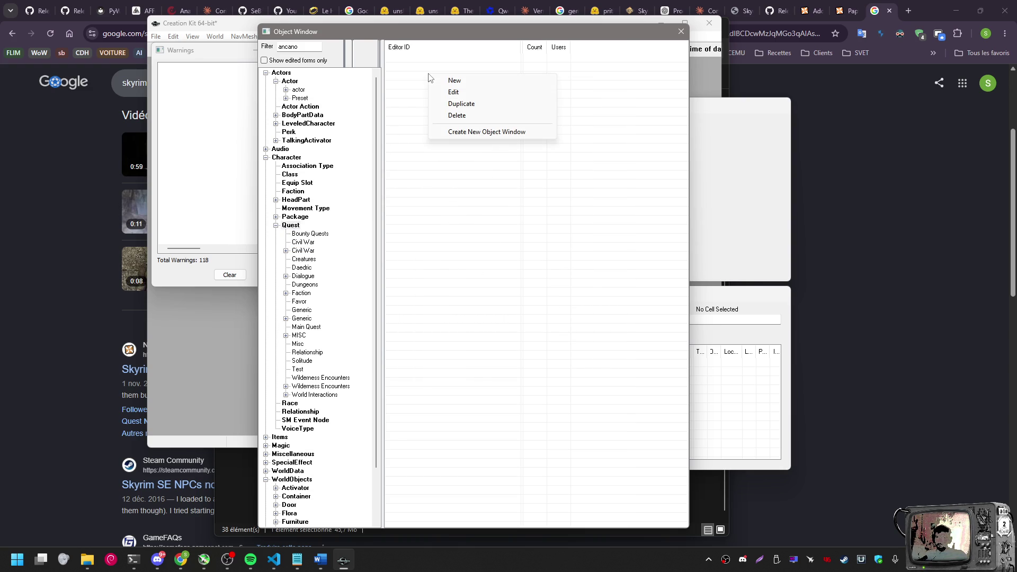
# Discard an empty quest form and clear the 'ancano' filter so every quest is listed
pyautogui.click(449, 81)
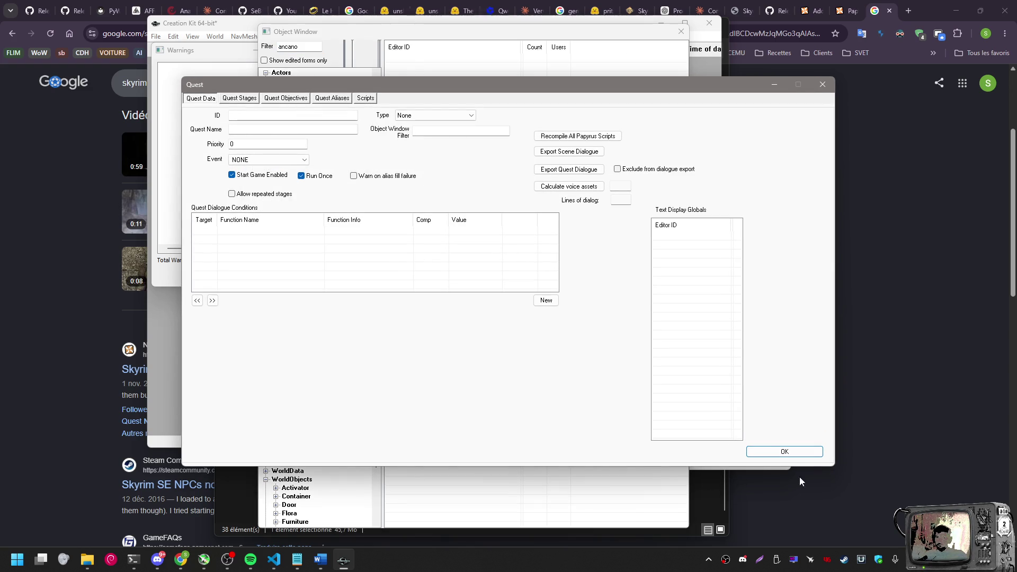
pyautogui.click(784, 452)
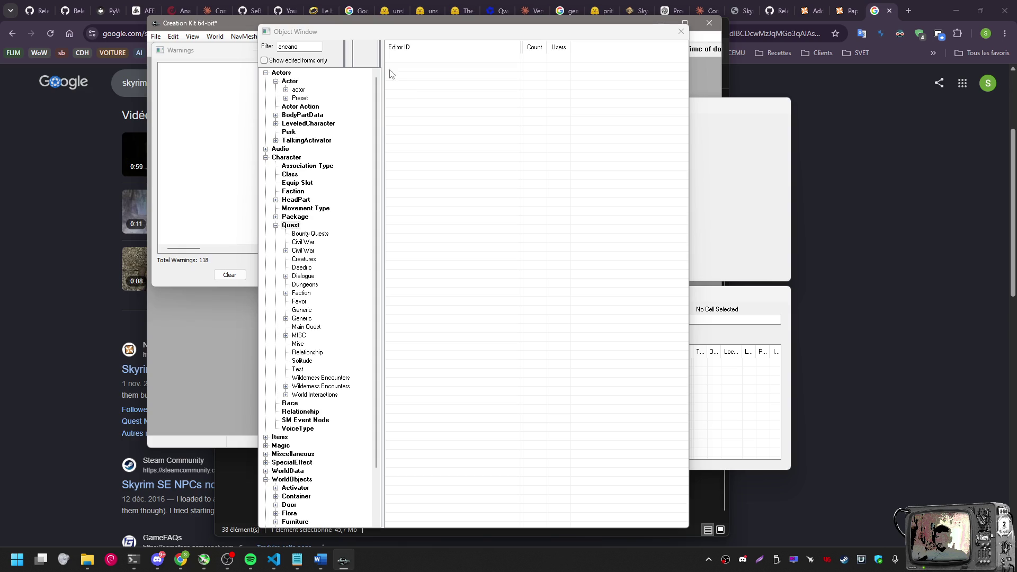
pyautogui.click(265, 47)
pyautogui.press('BackSpace')
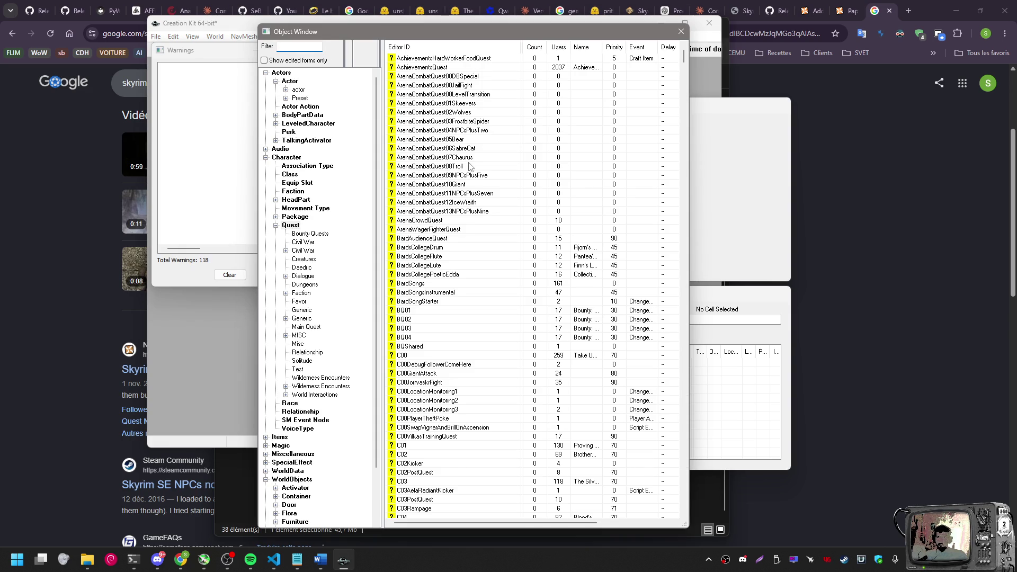
# Scroll down the full quest list and create a new blank quest
pyautogui.scroll(-2, 469, 165)
pyautogui.scroll(-20, 469, 166)
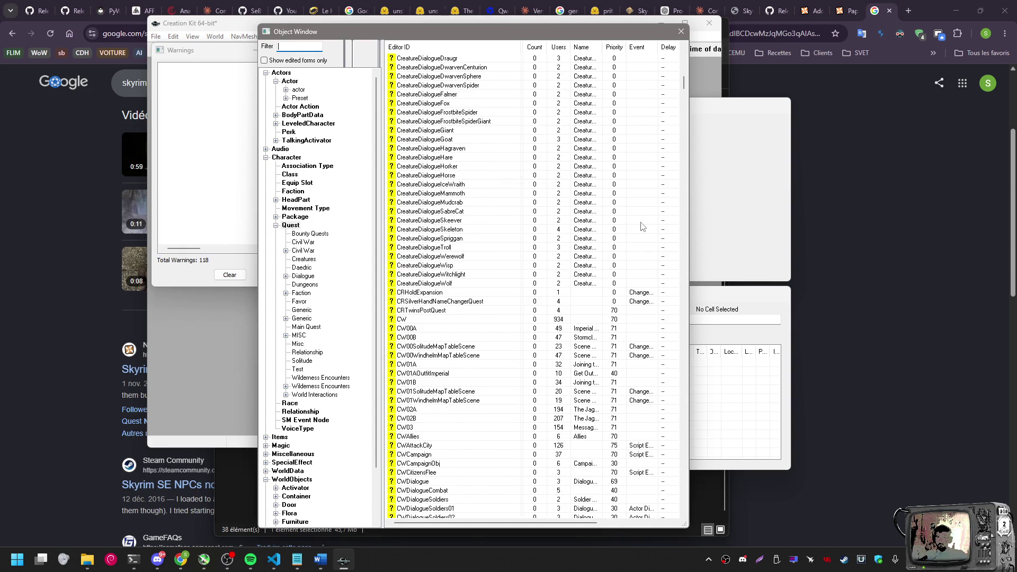
pyautogui.rightClick(641, 229)
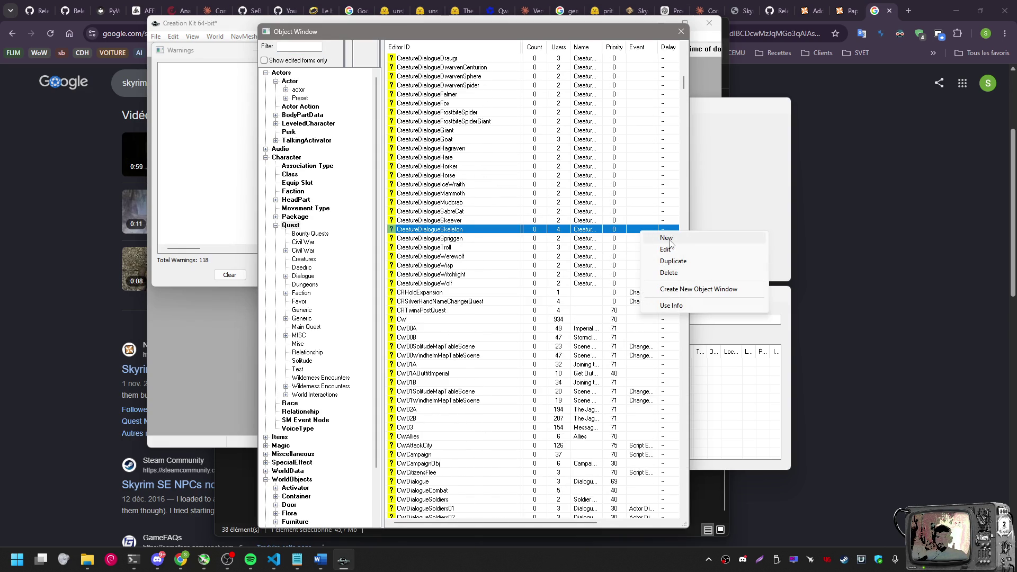
pyautogui.click(683, 85)
pyautogui.moveTo(684, 85)
pyautogui.mouseDown()
pyautogui.moveTo(703, 494)
pyautogui.moveTo(752, 509)
pyautogui.moveTo(684, 506)
pyautogui.mouseUp()
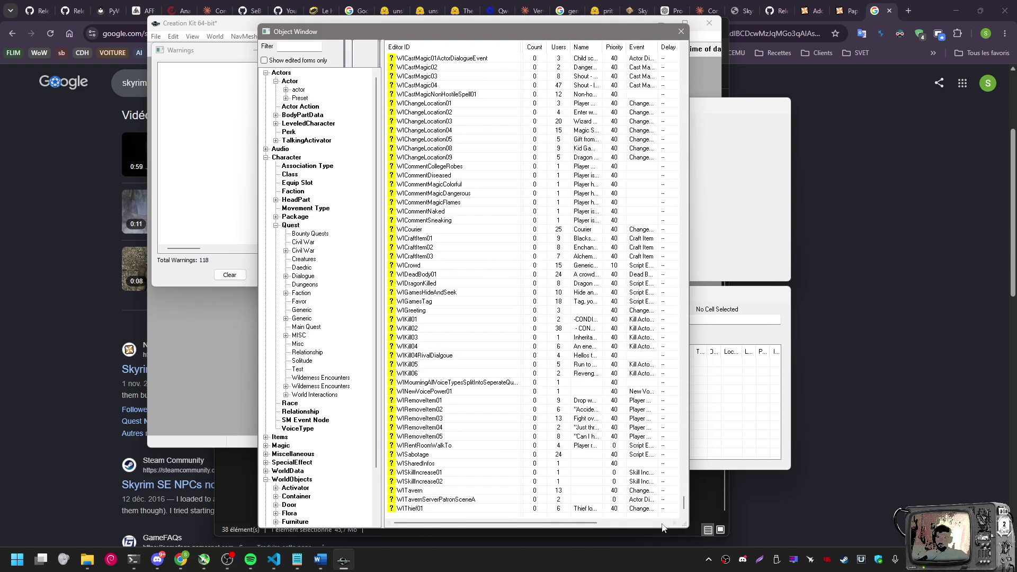
pyautogui.click(655, 509)
pyautogui.rightClick(655, 511)
pyautogui.rightClick(655, 449)
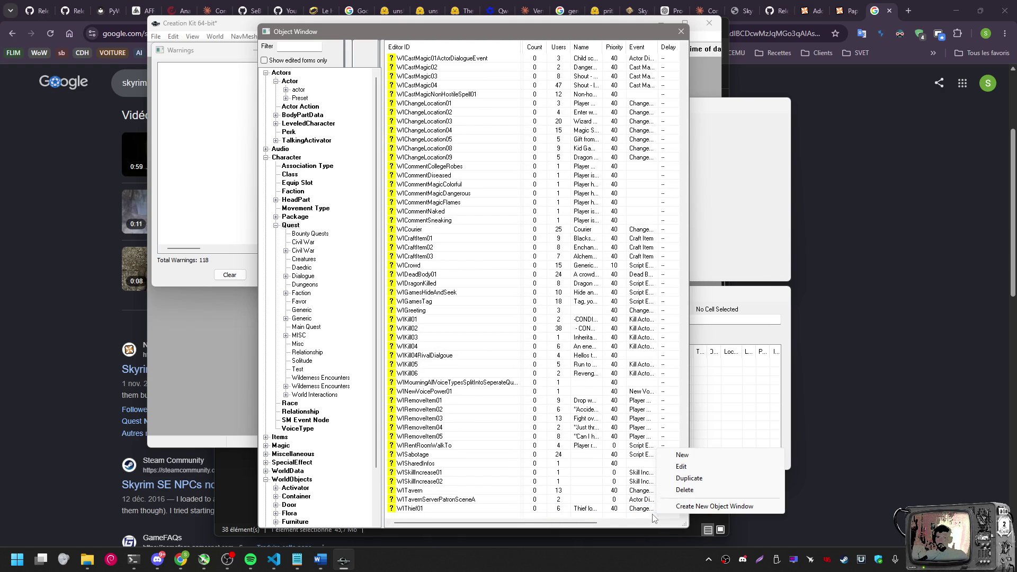
pyautogui.click(684, 458)
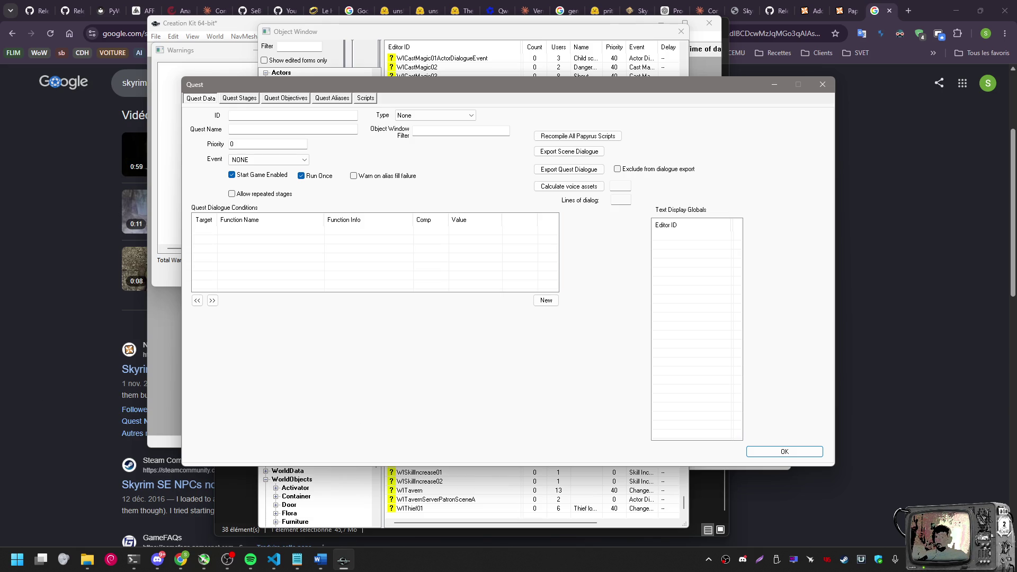
# Name the new quest ForgeStrmQ, set its priority to 60, and save it
pyautogui.hotkey('alt', 'Tab')
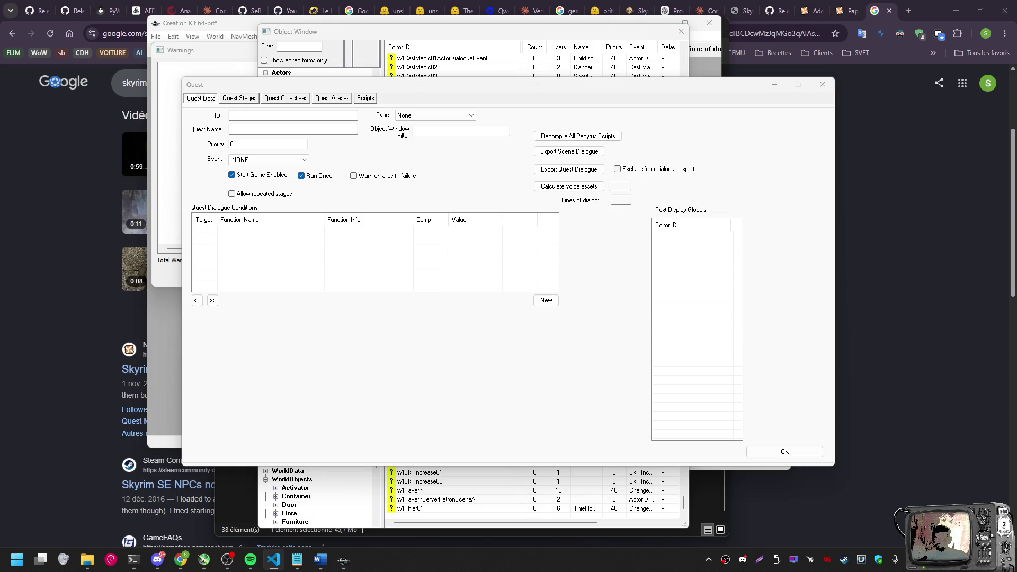
pyautogui.click(249, 114)
pyautogui.write('ForgeStrmQ')
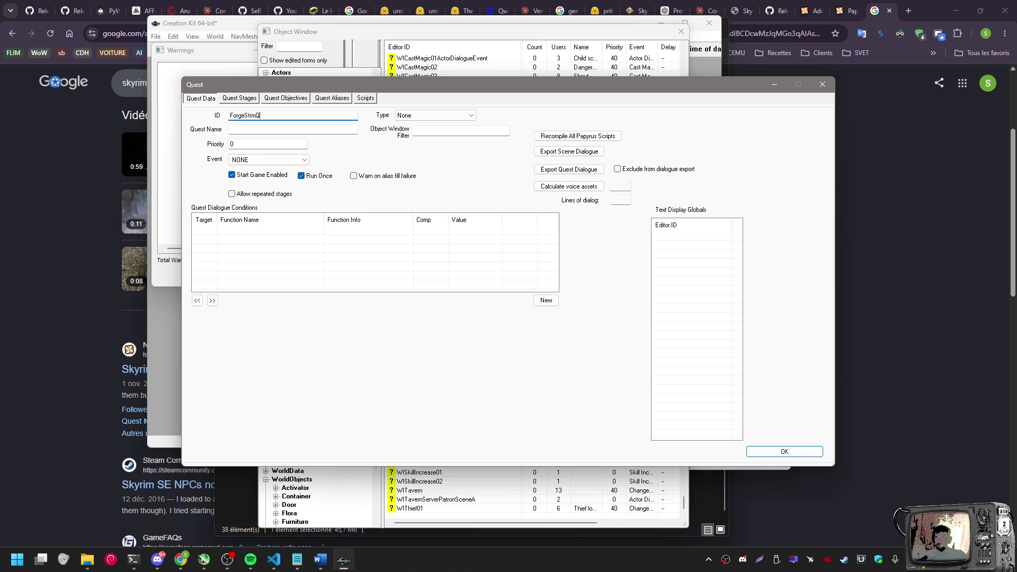
pyautogui.hotkey('alt', 'Tab')
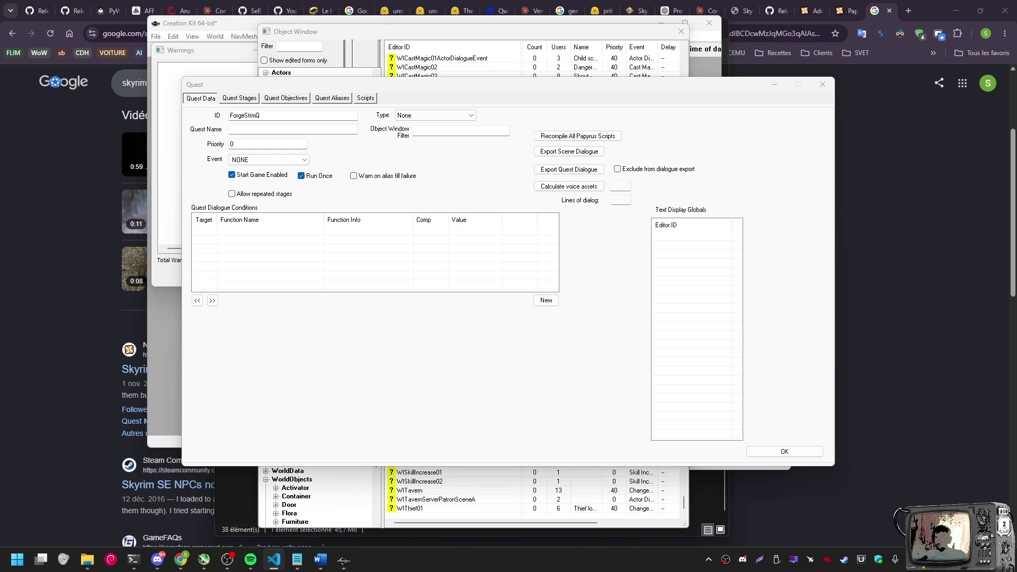
pyautogui.click(259, 144)
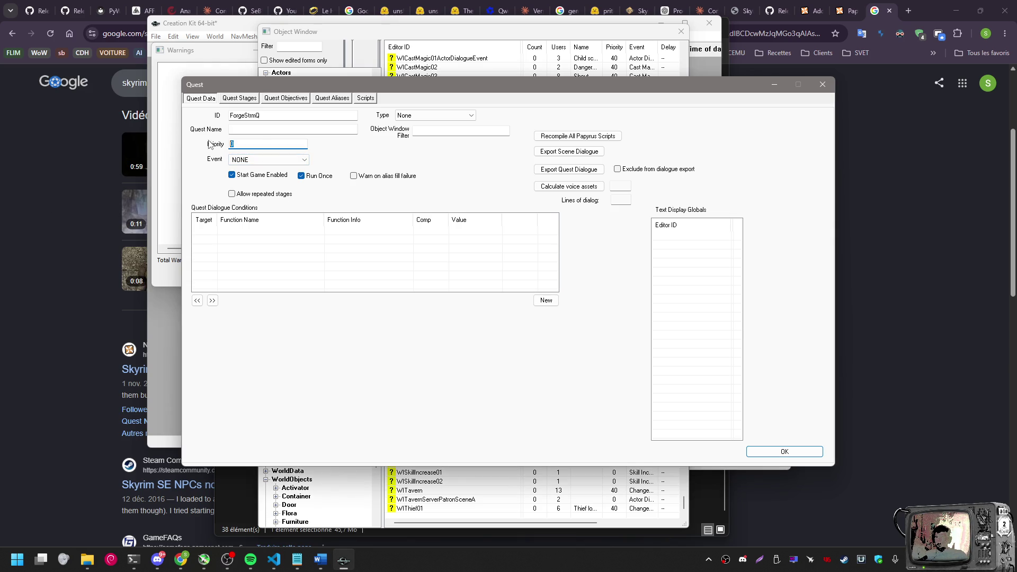
pyautogui.write('60')
pyautogui.click(765, 456)
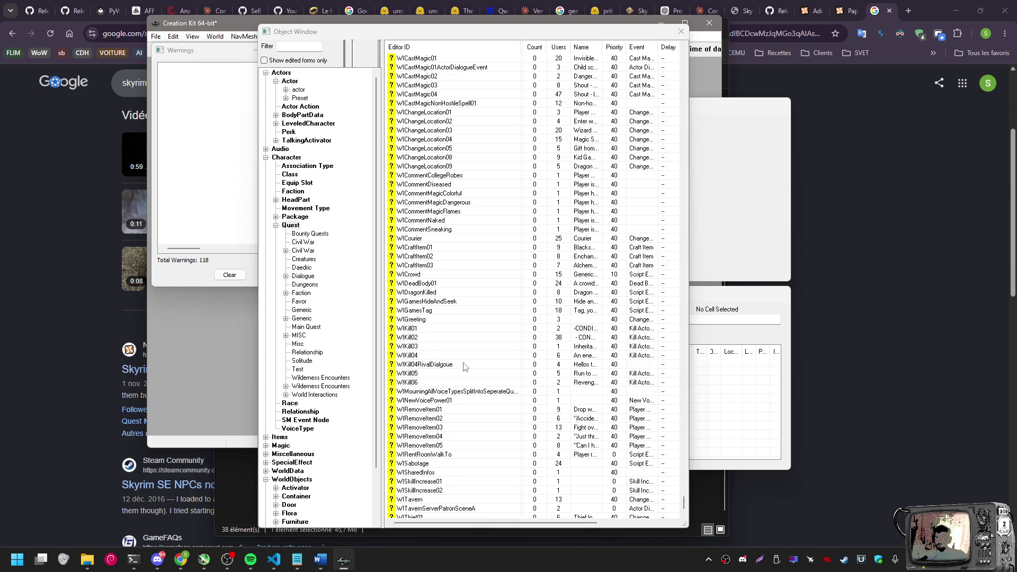
# Scroll up to ForgeStrmQ in the quest list and reopen it for editing
pyautogui.scroll(5, 445, 254)
pyautogui.moveTo(683, 498)
pyautogui.mouseDown()
pyautogui.moveTo(698, 124)
pyautogui.moveTo(704, 407)
pyautogui.moveTo(704, 398)
pyautogui.mouseUp()
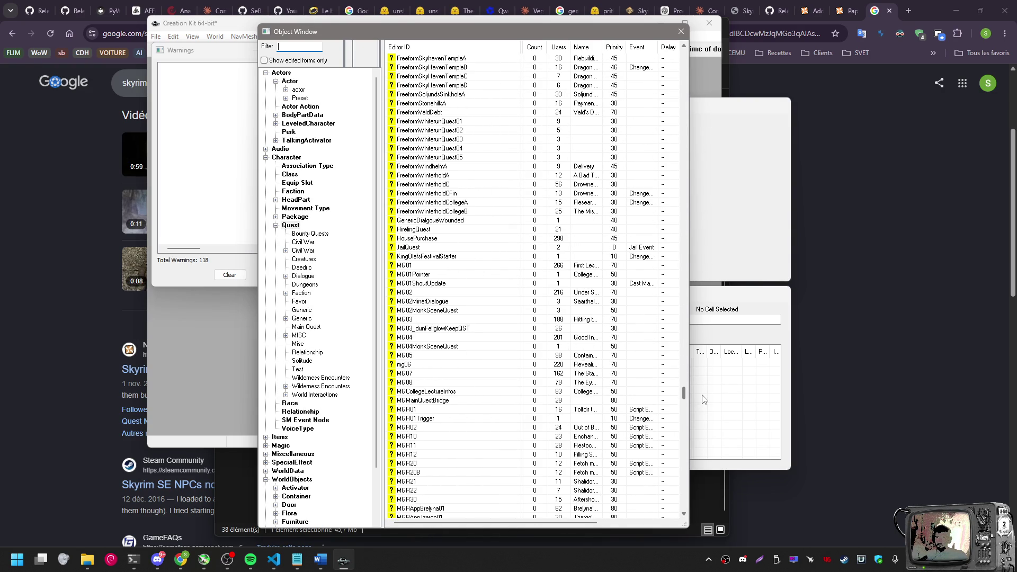
pyautogui.click(704, 398)
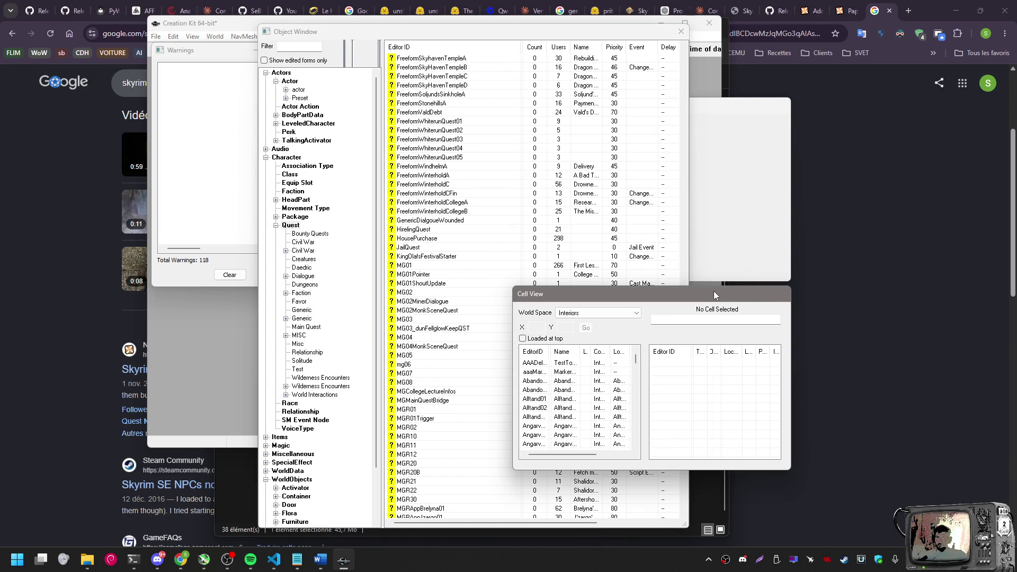
pyautogui.click(465, 273)
pyautogui.scroll(3, 465, 273)
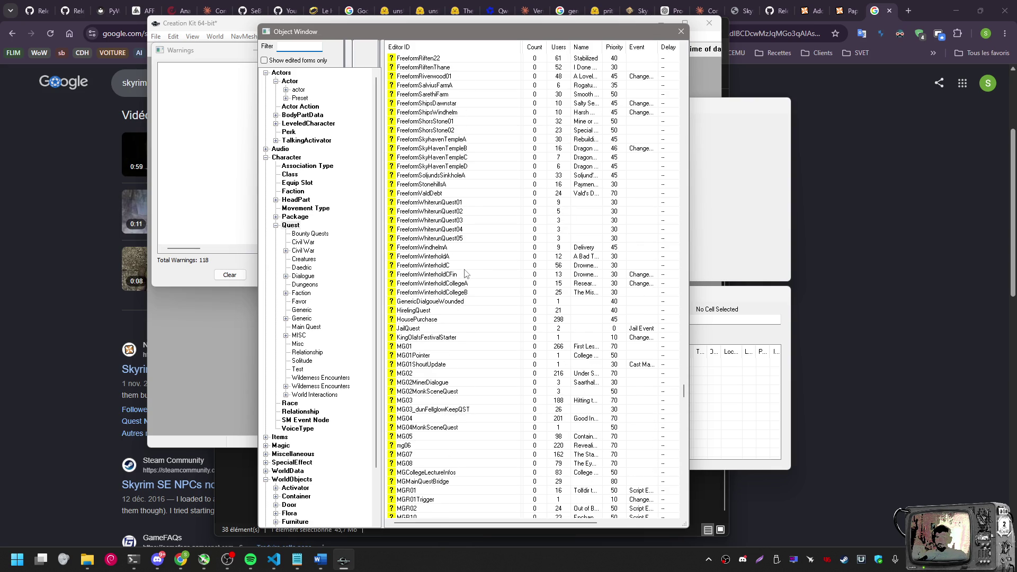
pyautogui.scroll(5, 464, 272)
pyautogui.scroll(10, 460, 275)
pyautogui.scroll(10, 459, 275)
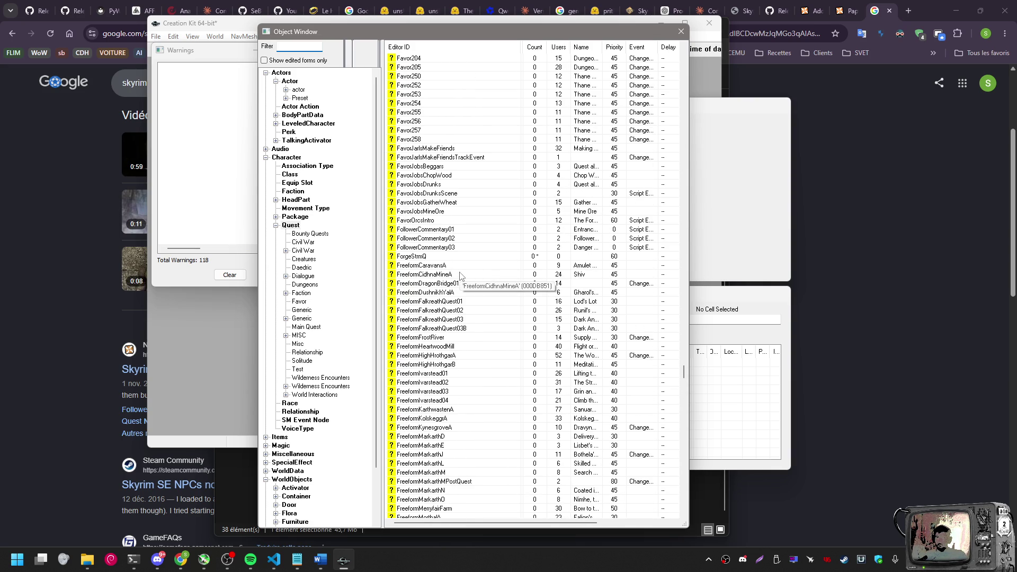
pyautogui.scroll(-3, 459, 275)
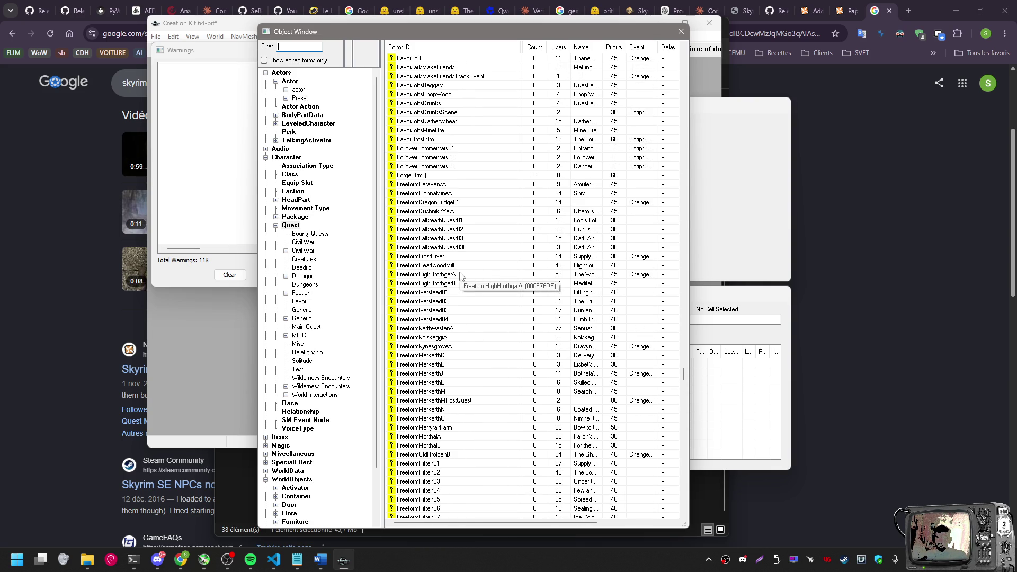
pyautogui.click(423, 175)
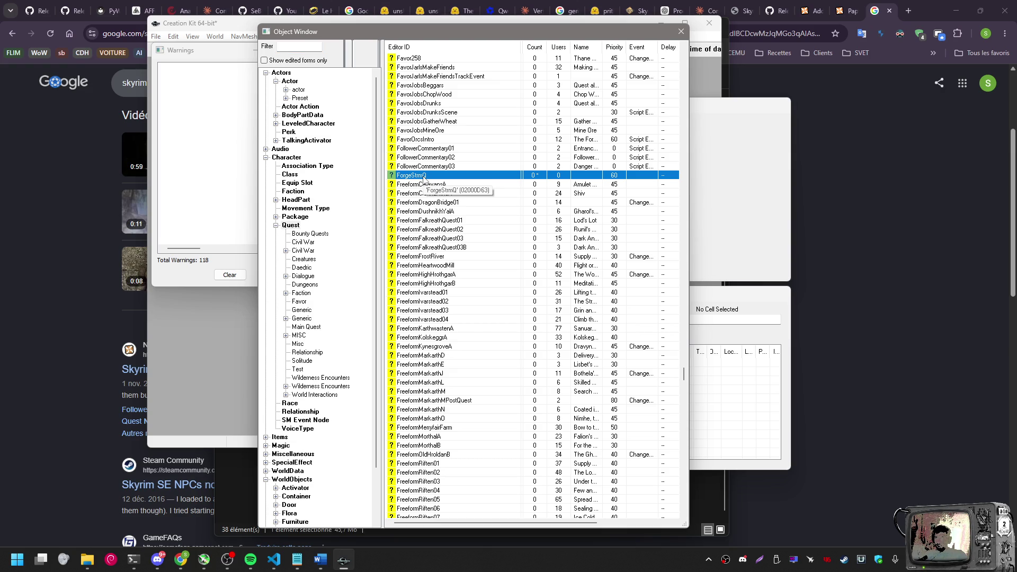
pyautogui.doubleClick(423, 176)
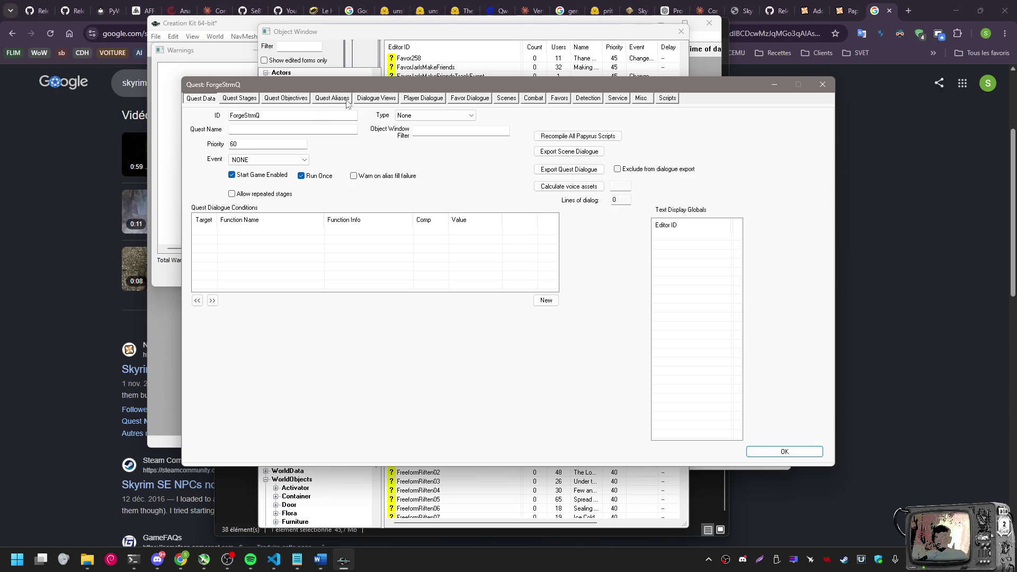
# Switch the ForgeStrmQ quest editor to its Player Dialogue page
pyautogui.click(435, 103)
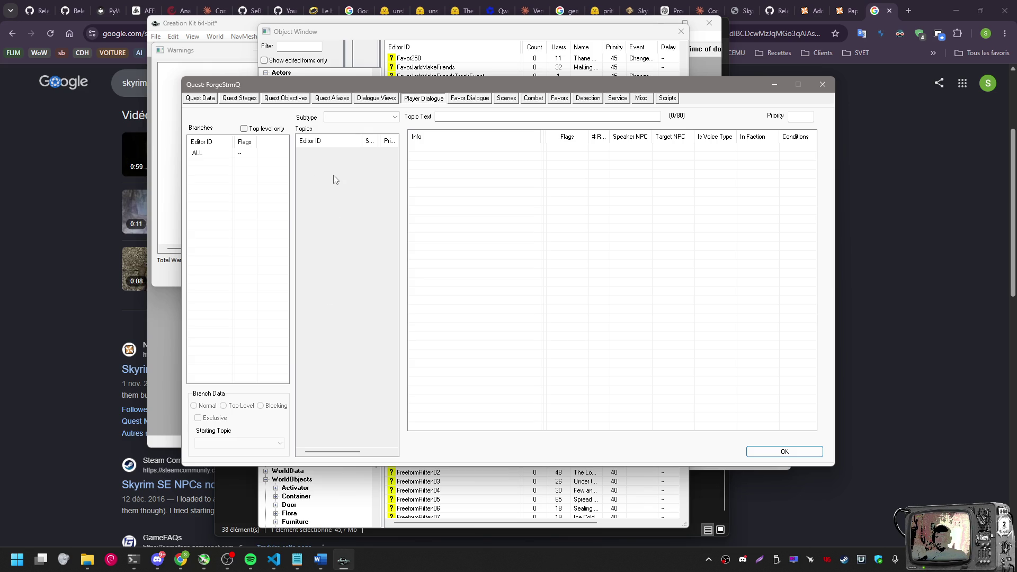
# Inspect the Info and Branches context menus and the Subtype dropdown without changing anything
pyautogui.rightClick(469, 181)
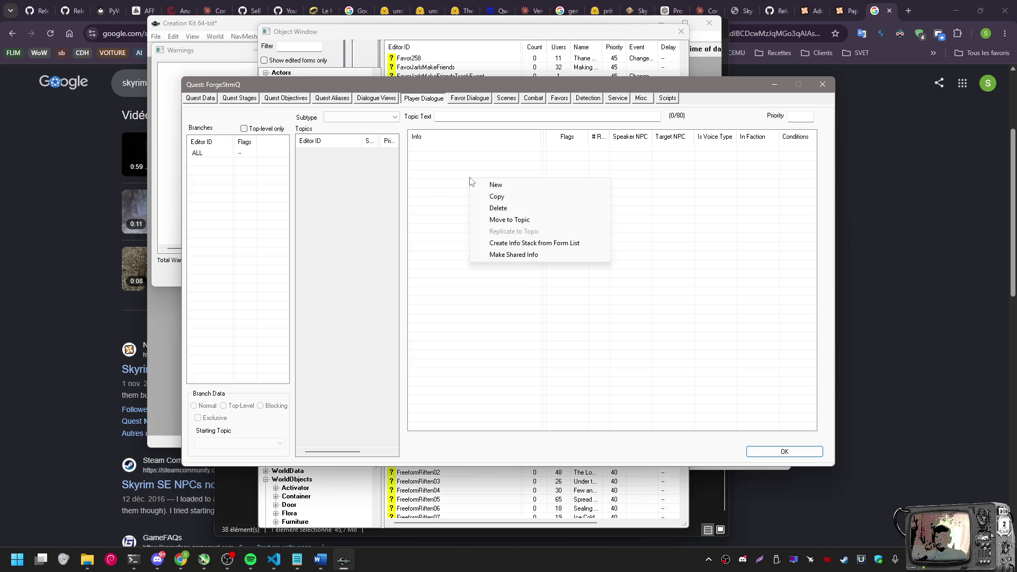
pyautogui.click(358, 201)
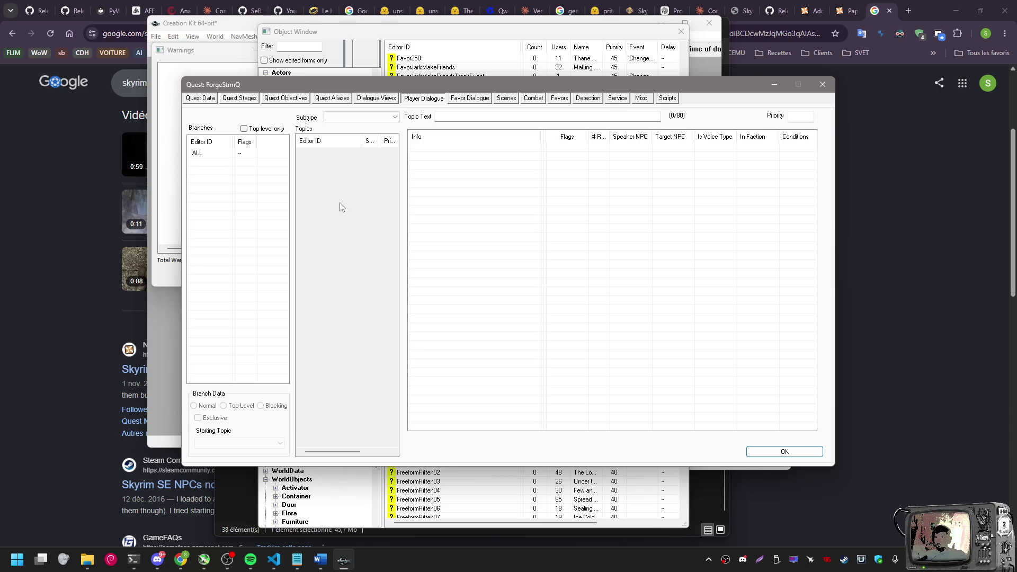
pyautogui.rightClick(492, 197)
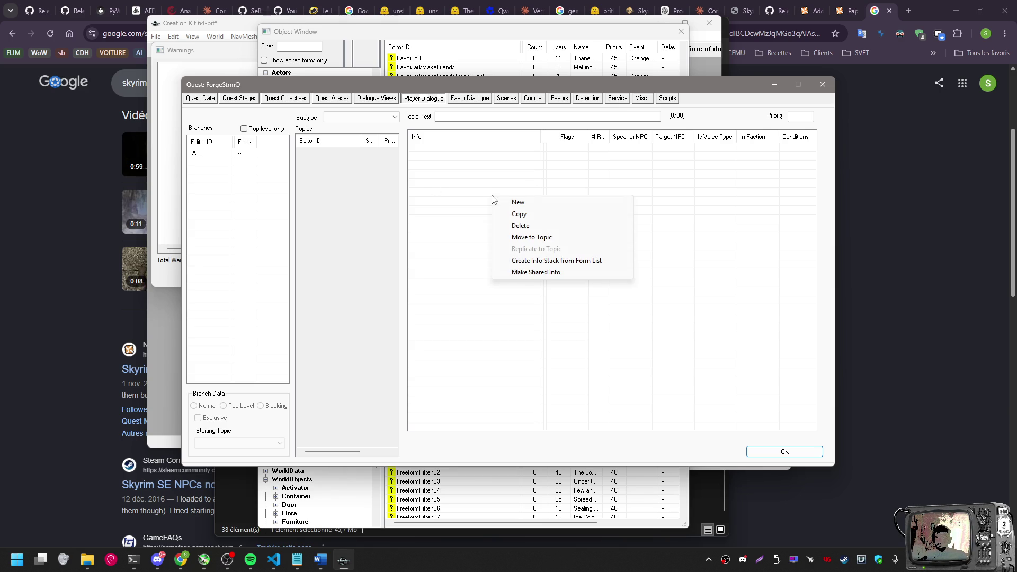
pyautogui.click(375, 205)
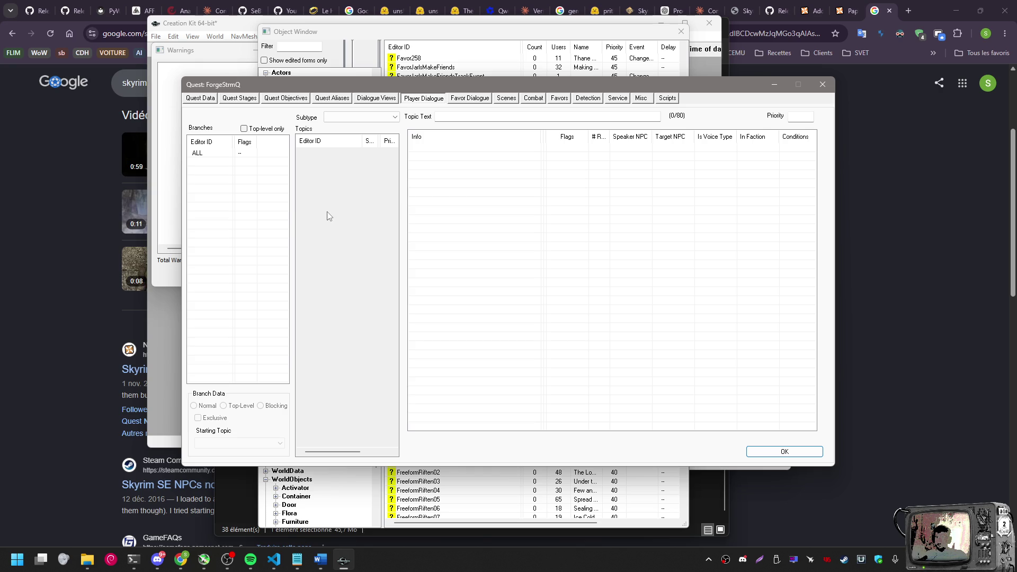
pyautogui.rightClick(240, 232)
pyautogui.click(315, 205)
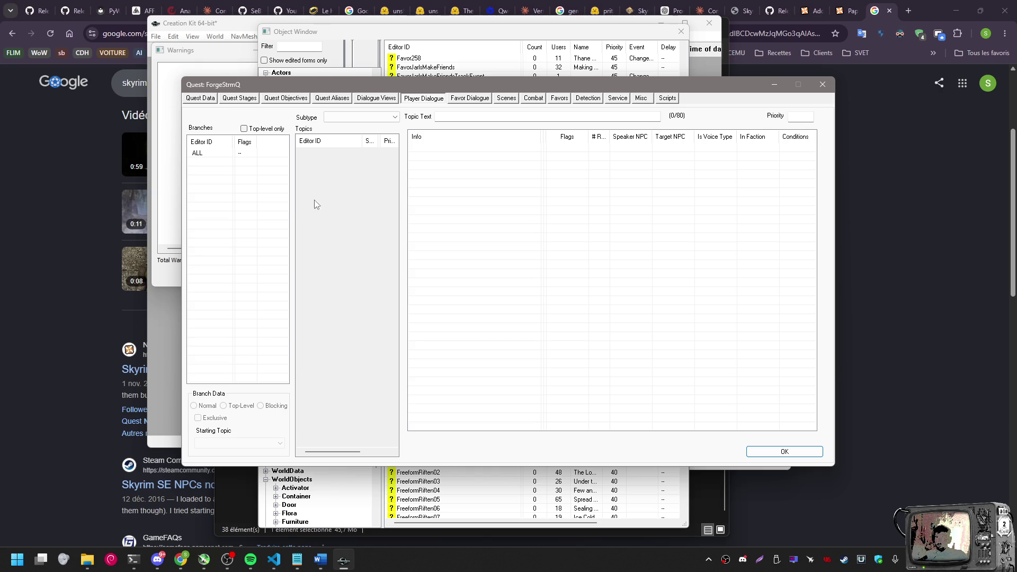
pyautogui.click(371, 117)
pyautogui.click(374, 125)
pyautogui.press('Tab')
pyautogui.click(431, 171)
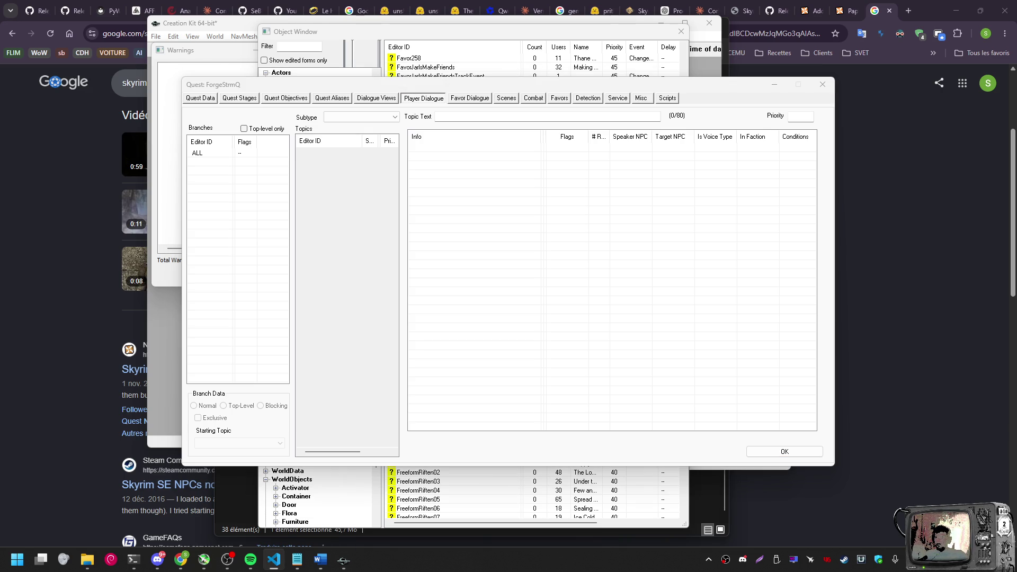
# Glance at the Dialogue Views page, return to Player Dialogue, then close the ForgeStrmQ editor
pyautogui.click(432, 102)
pyautogui.click(396, 100)
pyautogui.click(414, 101)
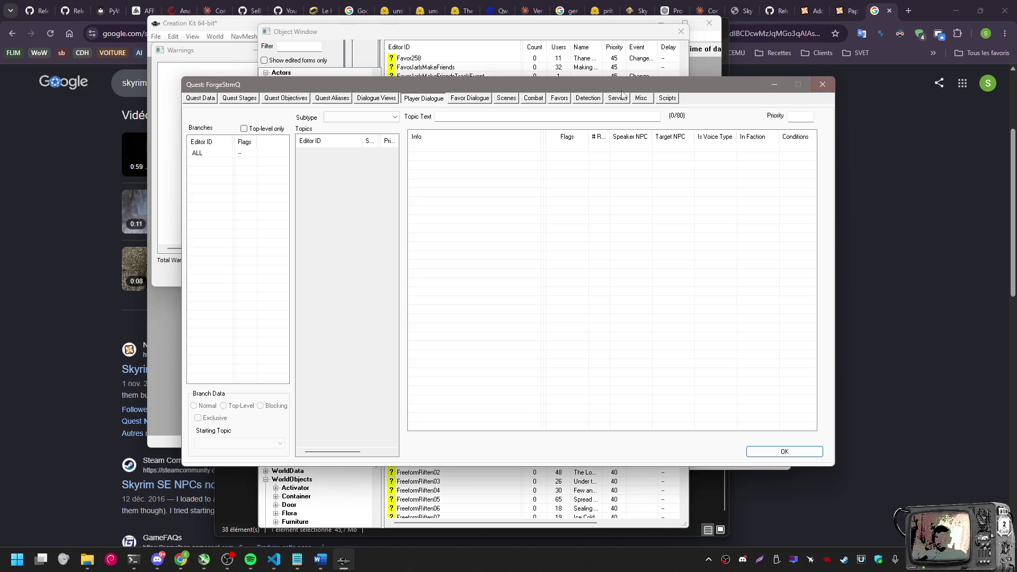
pyautogui.click(823, 84)
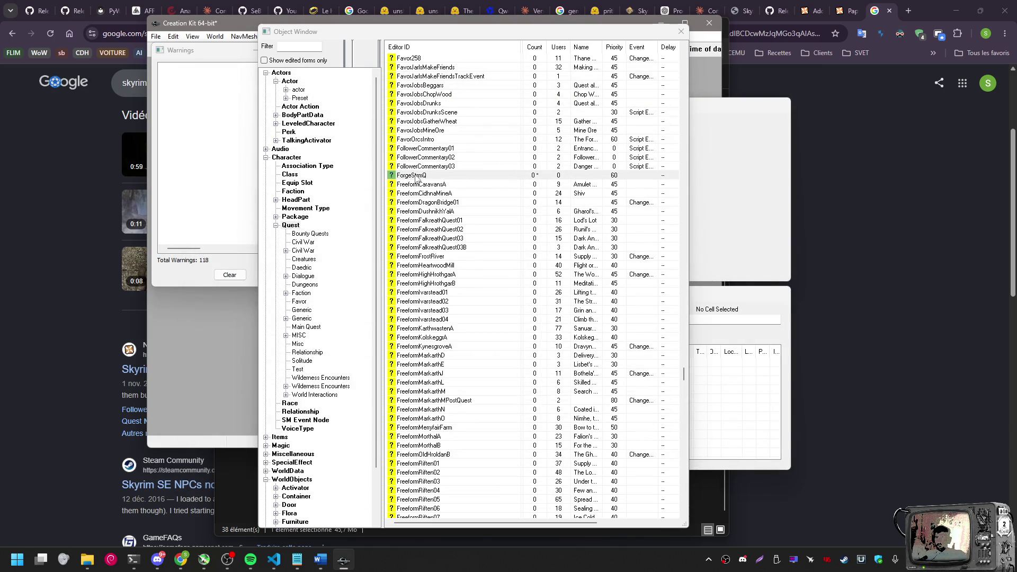
# Reopen the ForgeStrmQ quest editor from the quest list and bring it to the front
pyautogui.press('Delete')
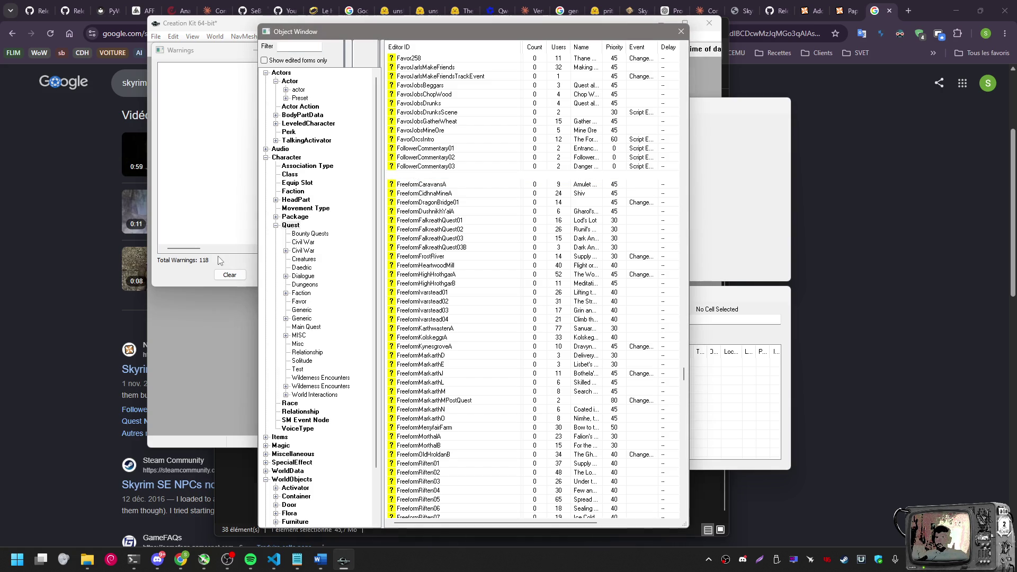
pyautogui.click(168, 269)
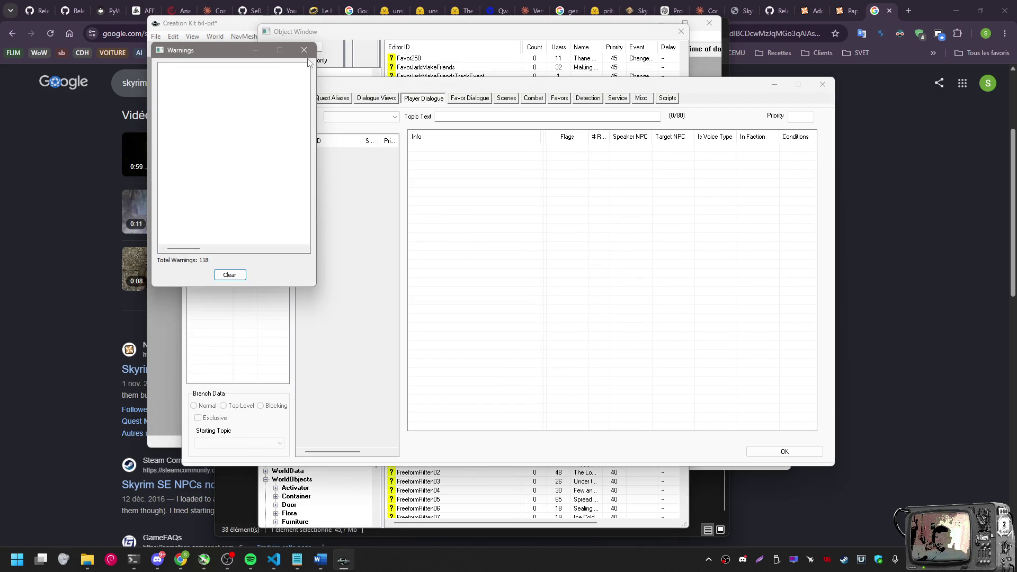
pyautogui.click(328, 81)
# Take a screen snip of the whole ForgeStrmQ Quest dialog
pyautogui.press('super+shift+s')
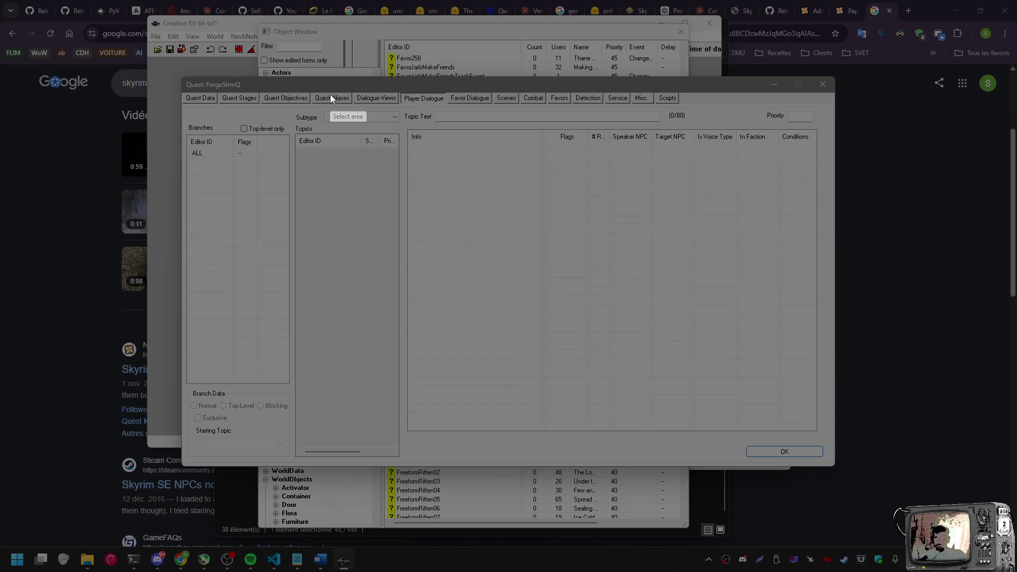
pyautogui.moveTo(180, 75)
pyautogui.mouseDown()
pyautogui.moveTo(770, 448)
pyautogui.moveTo(868, 498)
pyautogui.moveTo(841, 469)
pyautogui.mouseUp()
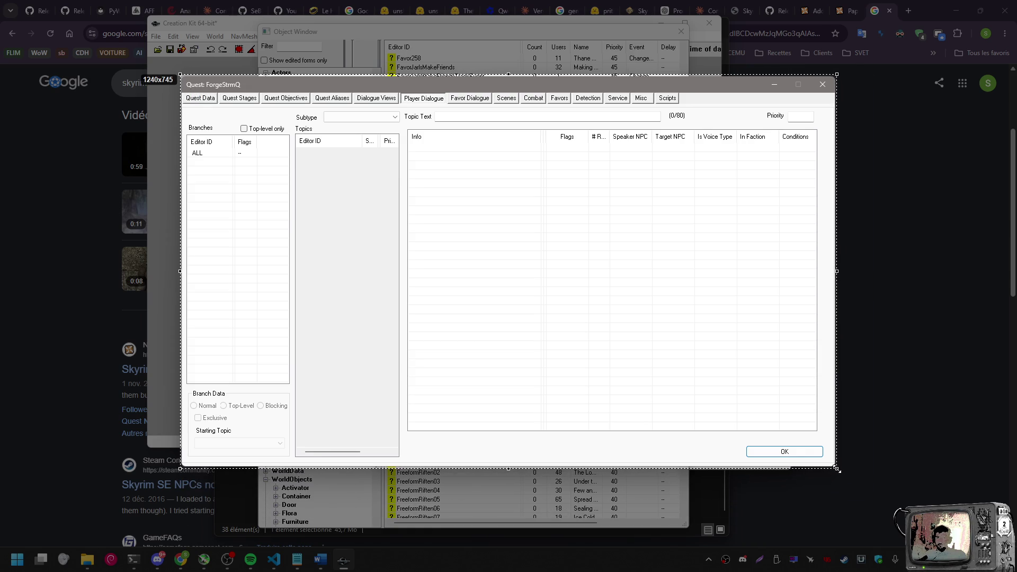
pyautogui.click(801, 481)
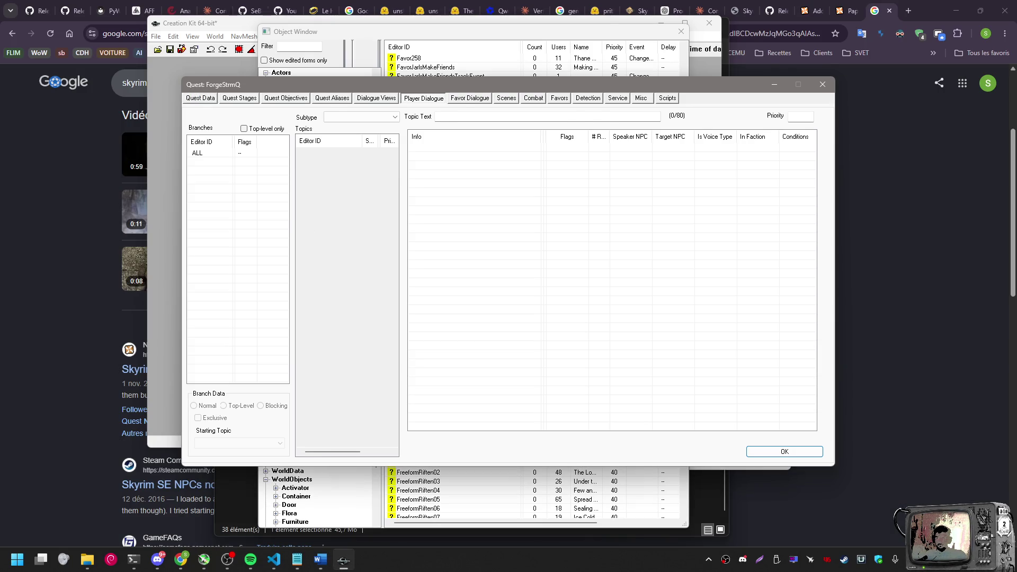
pyautogui.hotkey('alt', 'Tab')
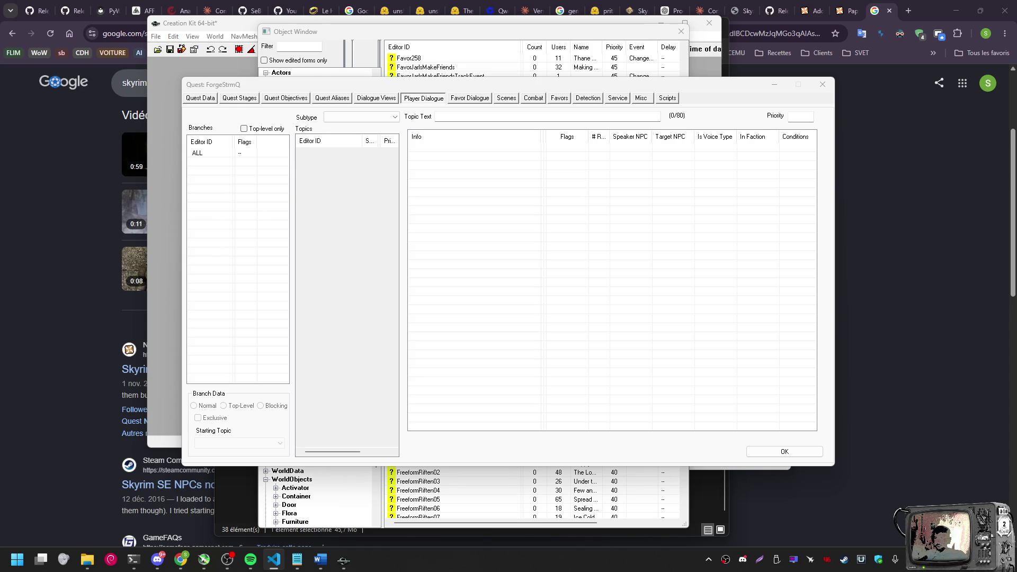
# Start a new ForgeSayB branch, then cancel the starting topic prompt so nothing is added
pyautogui.rightClick(234, 217)
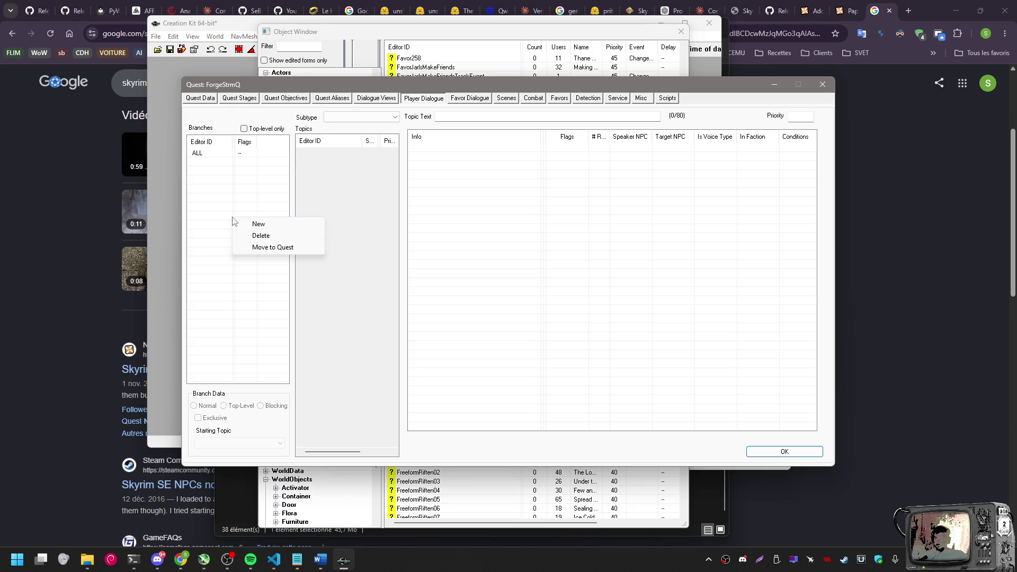
pyautogui.click(274, 225)
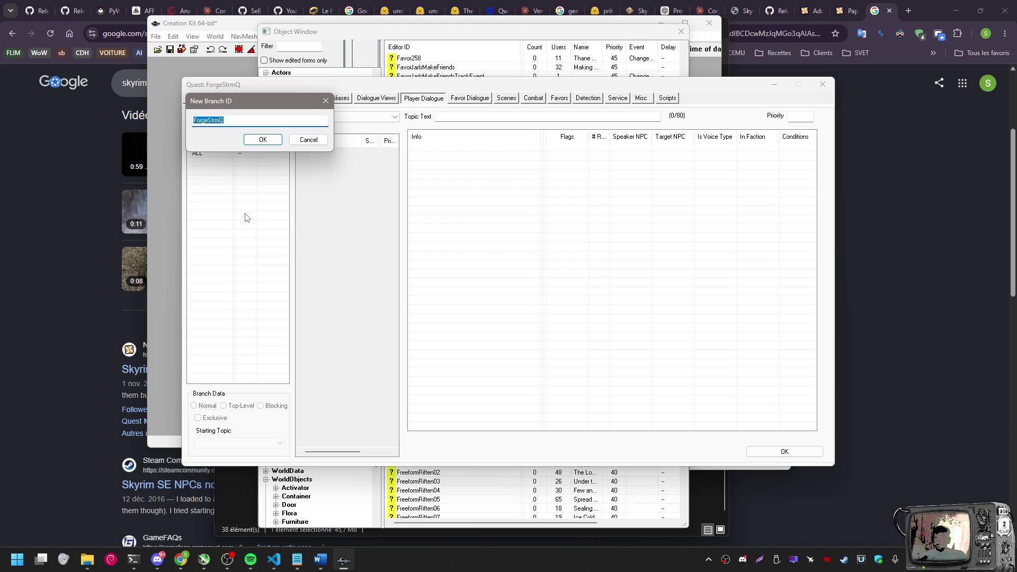
pyautogui.write('ForgeSayB')
pyautogui.click(272, 139)
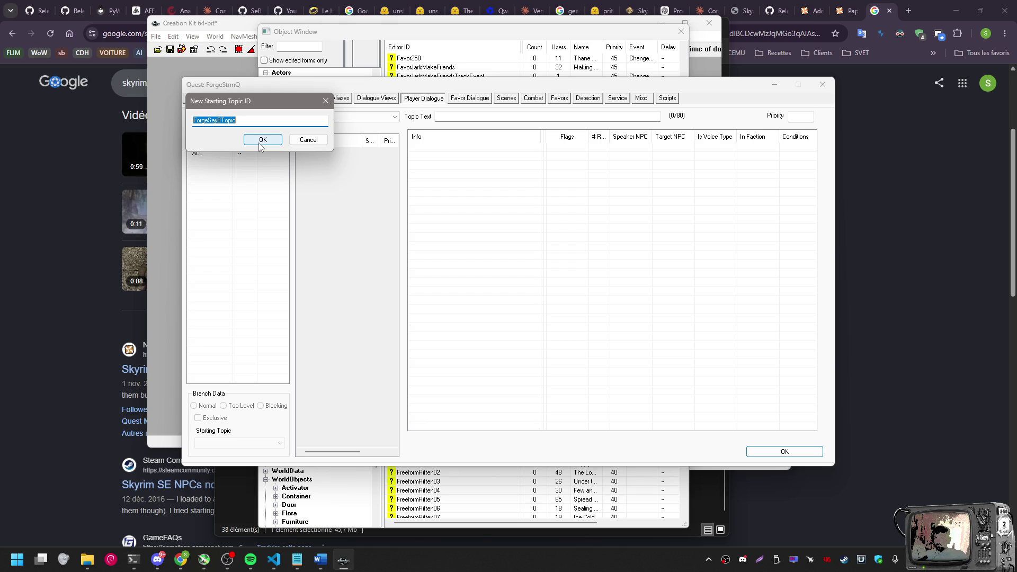
pyautogui.click(308, 140)
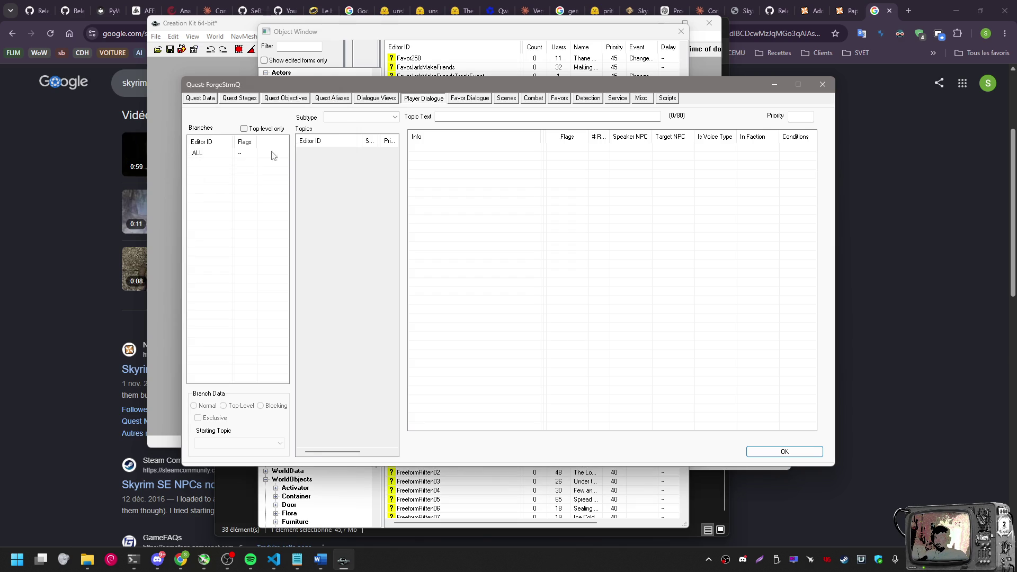
# Leave the ALL branch unchanged, close the ForgeStrmQ quest window, and reopen the quest
pyautogui.click(230, 158)
pyautogui.rightClick(206, 155)
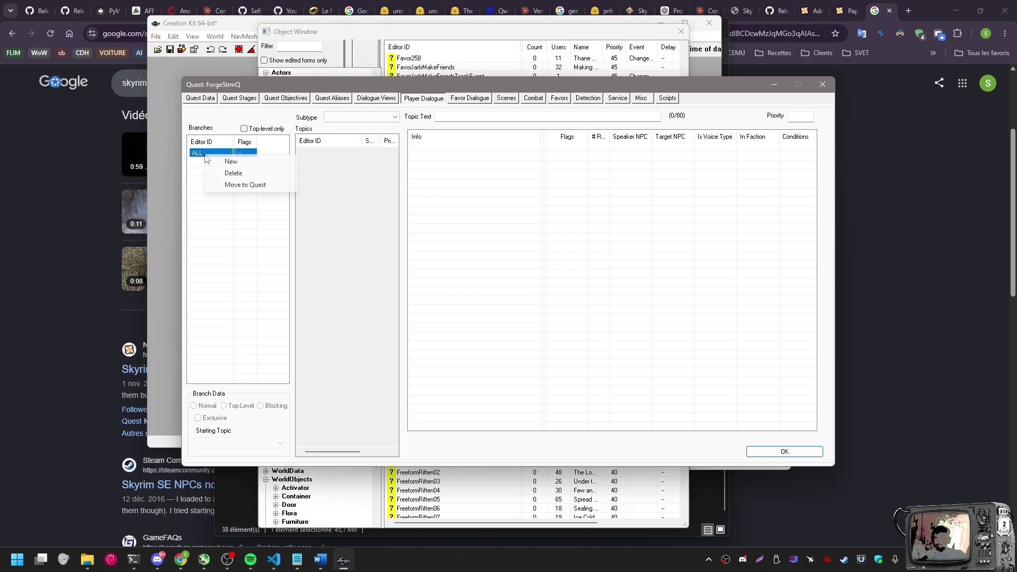
pyautogui.click(227, 173)
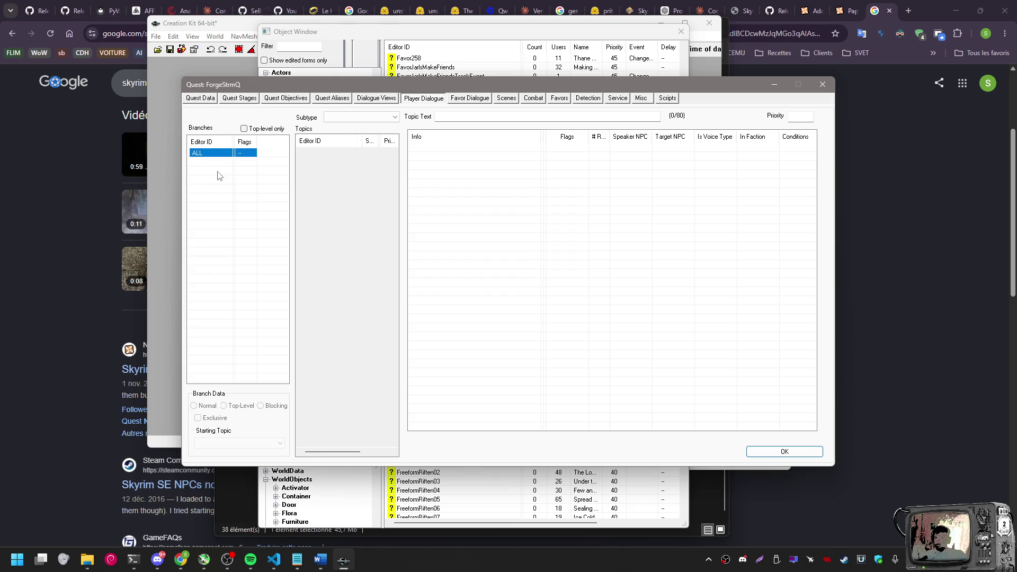
pyautogui.click(204, 167)
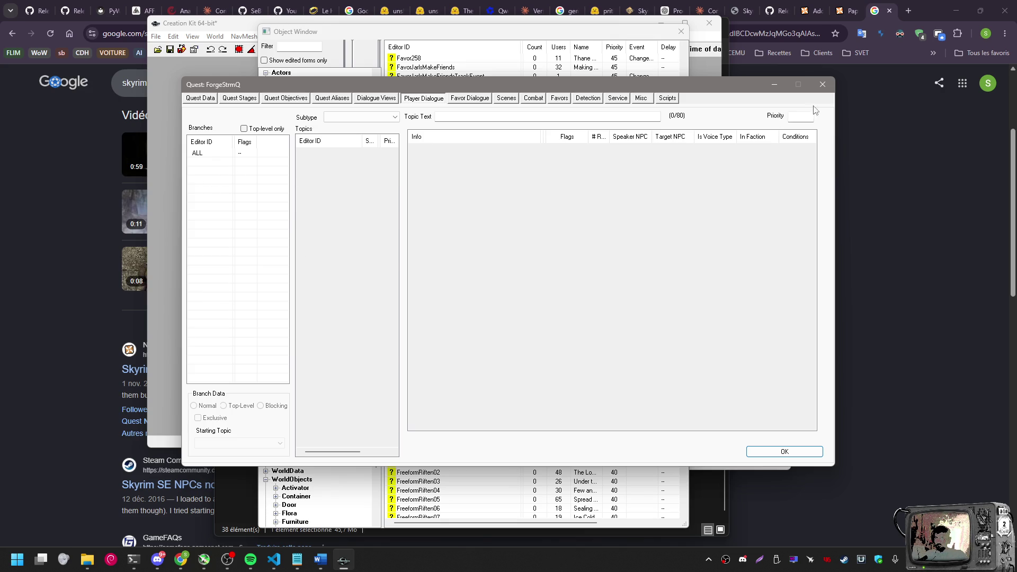
pyautogui.click(818, 86)
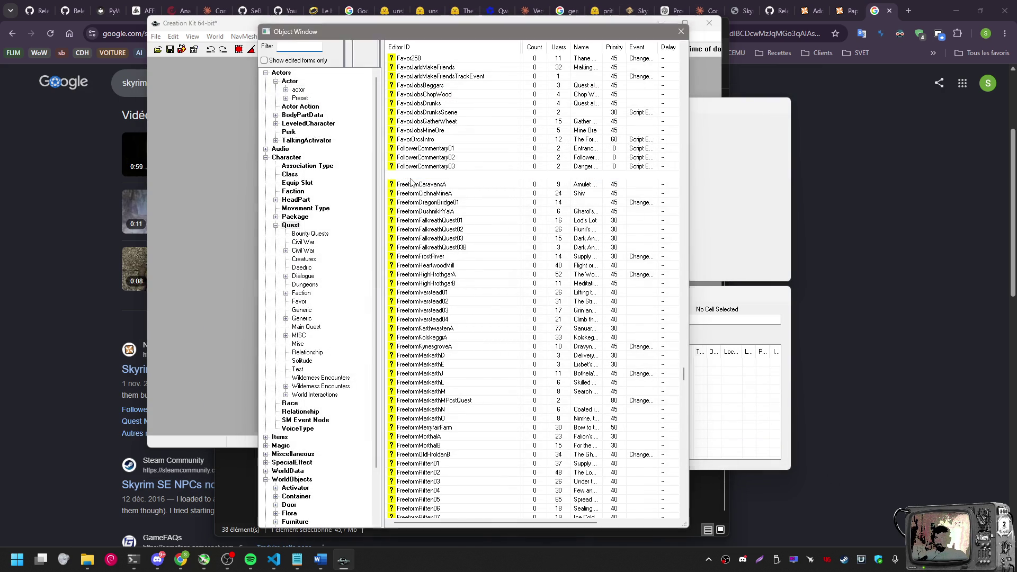
pyautogui.doubleClick(429, 175)
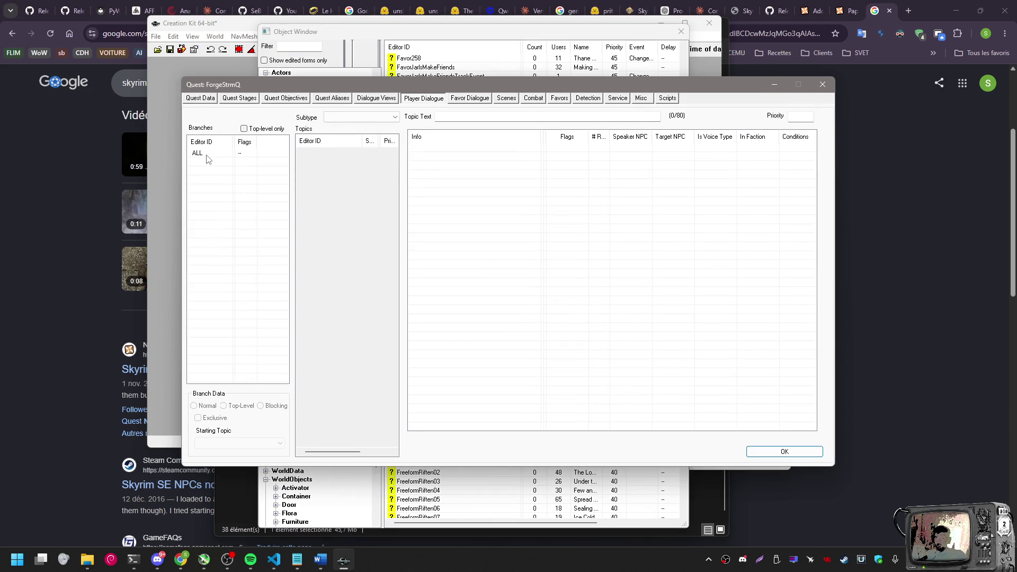
# Create a new top-level dialogue branch named ForgeSayB
pyautogui.rightClick(221, 181)
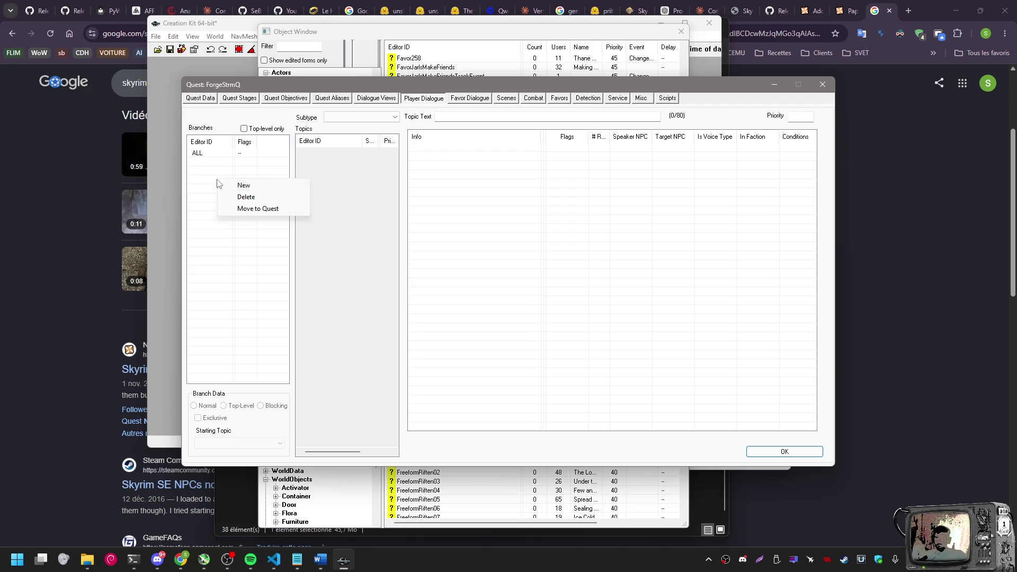
pyautogui.click(249, 190)
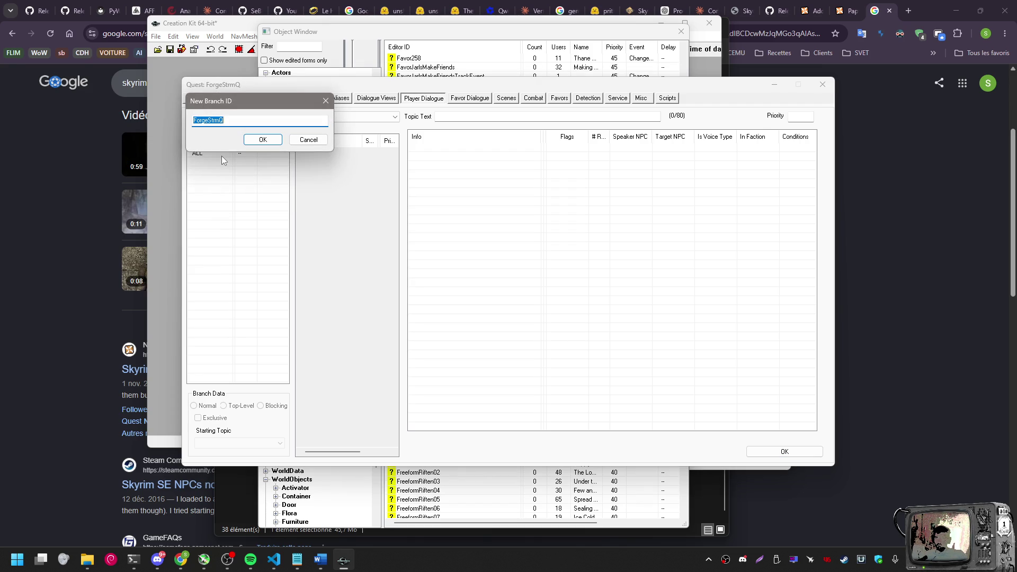
pyautogui.moveTo(251, 106)
pyautogui.mouseDown()
pyautogui.moveTo(330, 142)
pyautogui.moveTo(341, 168)
pyautogui.mouseUp()
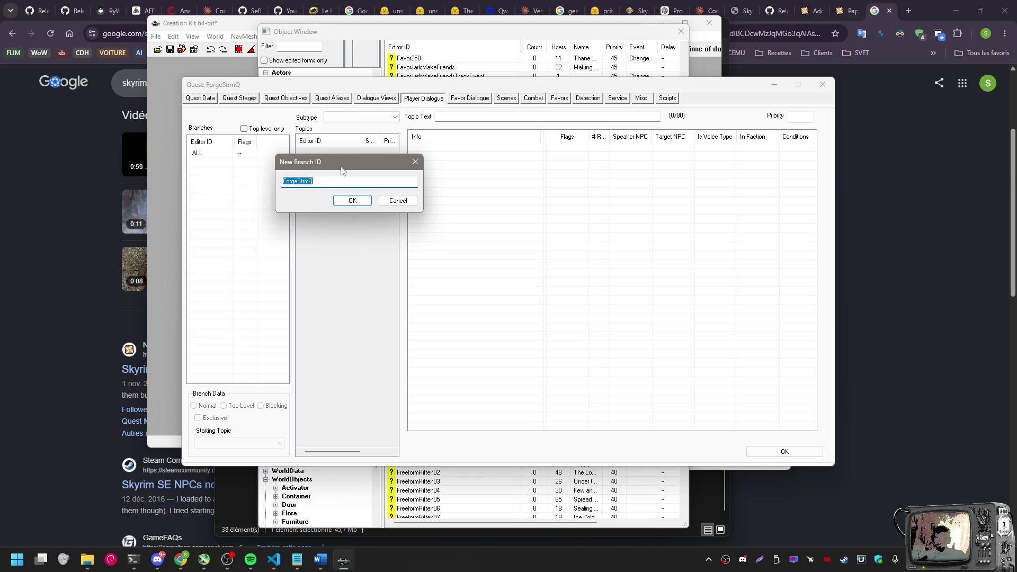
pyautogui.write('ForgeSayB')
pyautogui.click(348, 202)
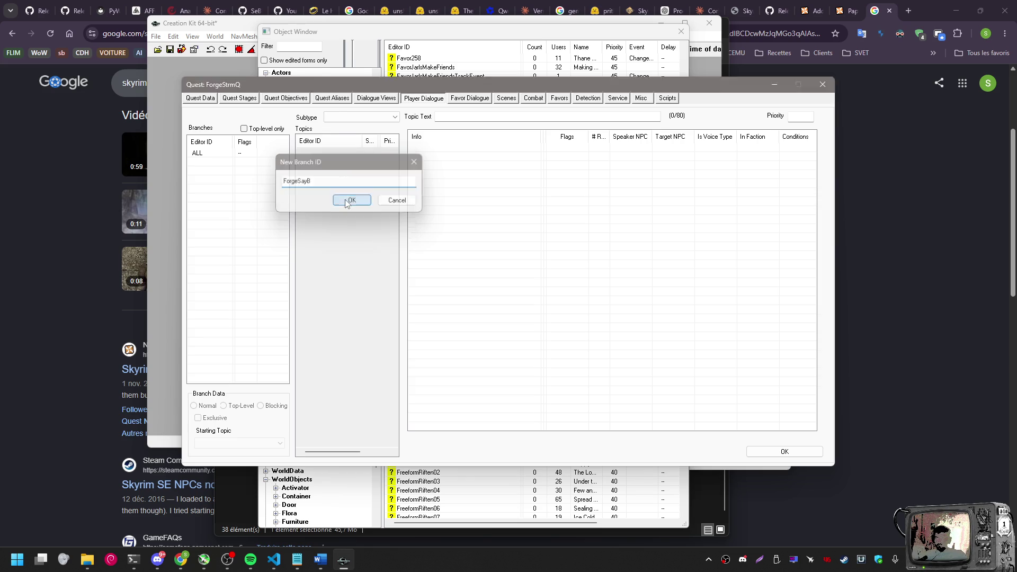
# Give ForgeSayB the starting topic ForgeSayB, accept the rename to ForgeSayBDUPLICATE001, and clear the warnings
pyautogui.moveTo(260, 96); pyautogui.dragTo(386, 179)
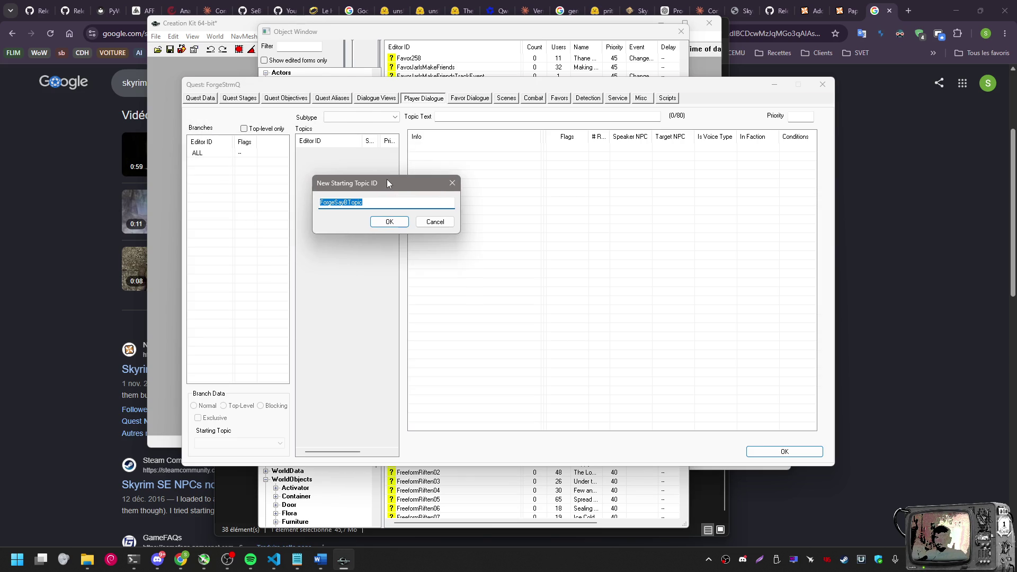
pyautogui.write('ForgeSayB')
pyautogui.click(390, 221)
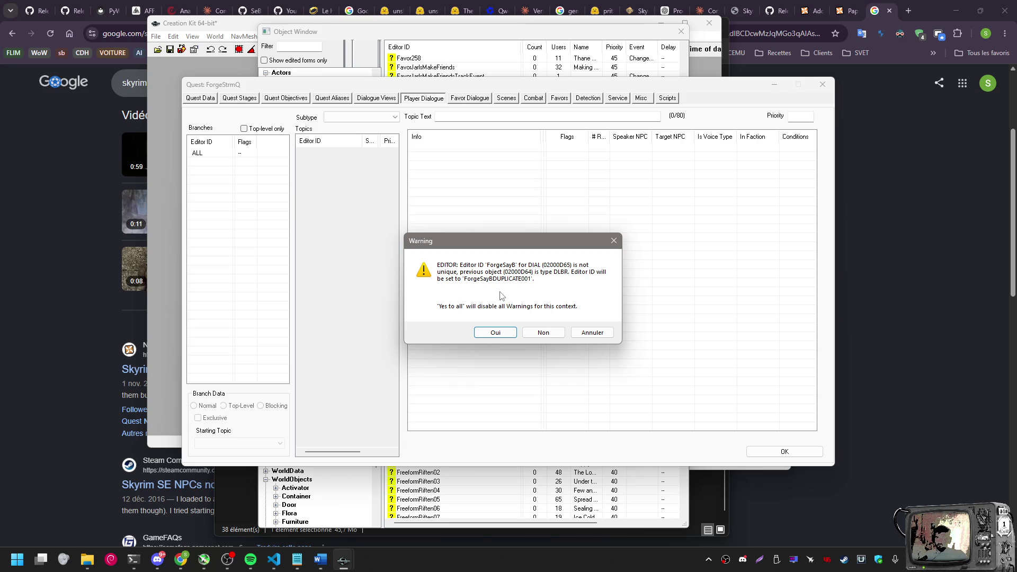
pyautogui.click(496, 331)
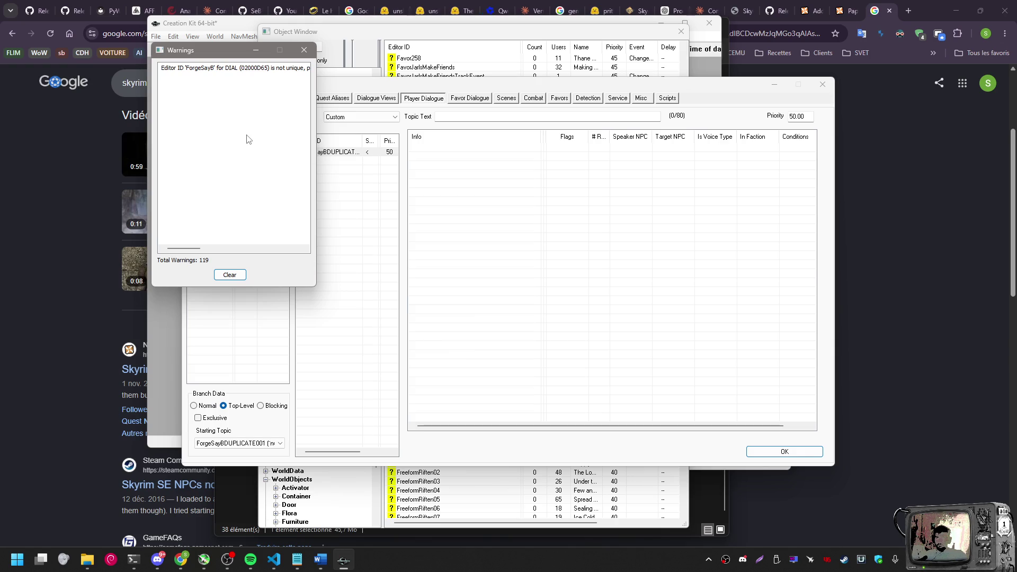
pyautogui.click(229, 274)
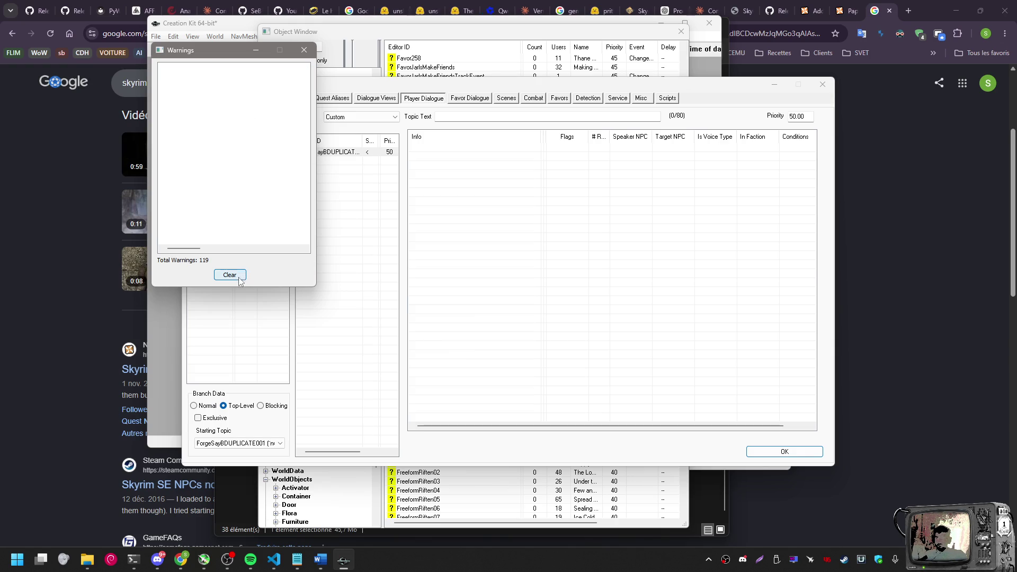
pyautogui.click(303, 49)
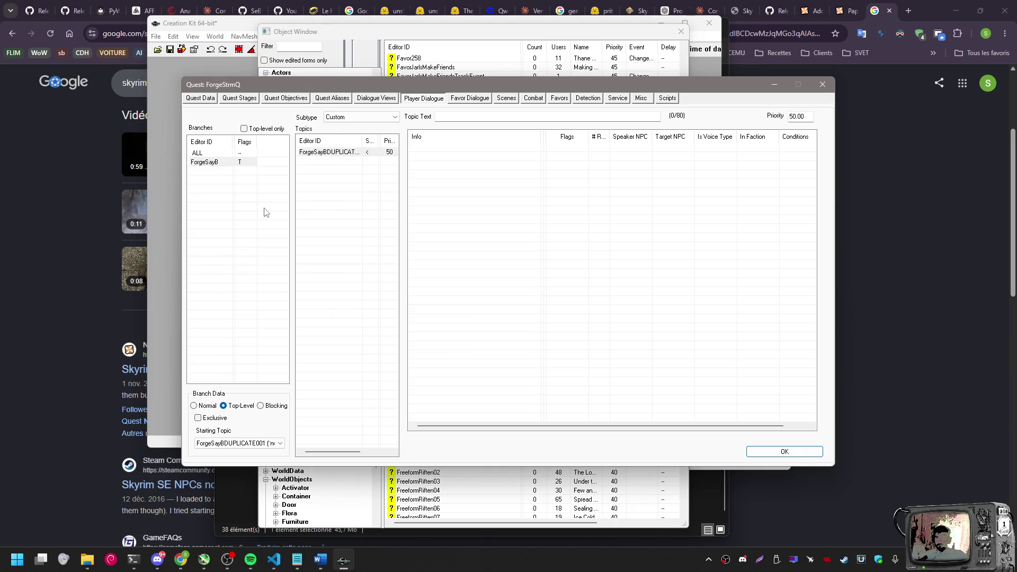
pyautogui.rightClick(324, 163)
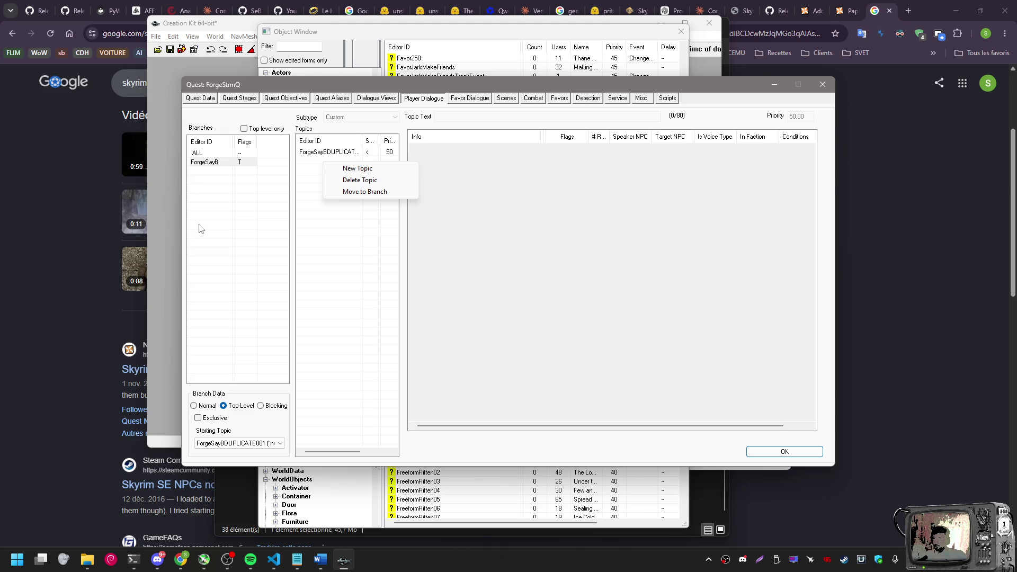
# Try moving ForgeSayBDUPLICATE001 to another branch, then show its Use Info report
pyautogui.click(311, 177)
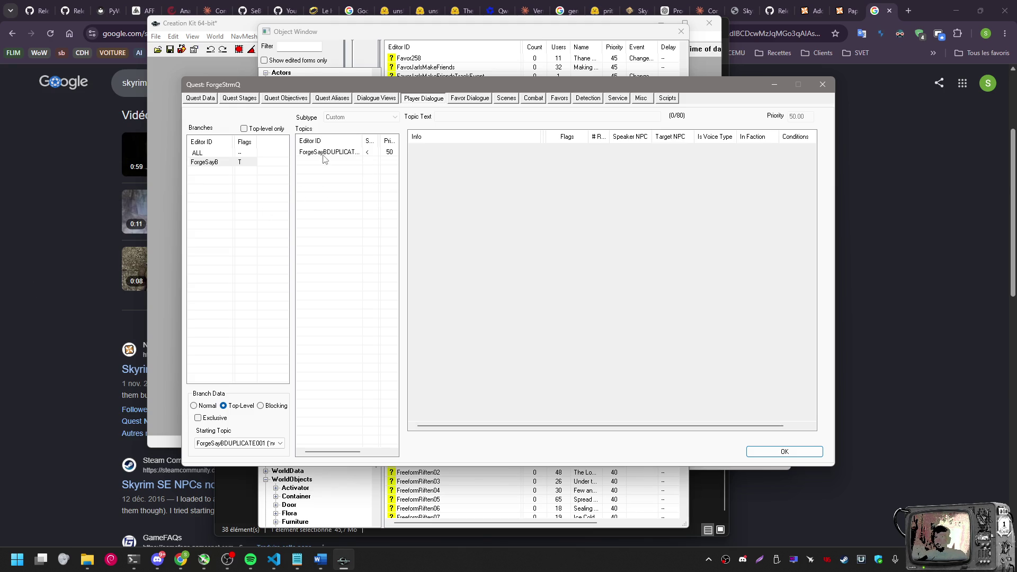
pyautogui.rightClick(325, 153)
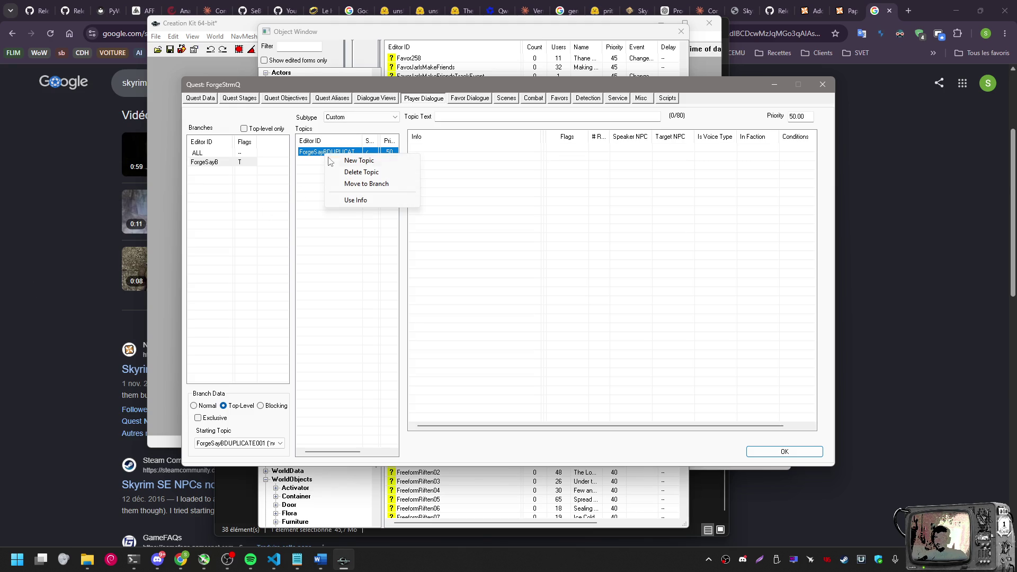
pyautogui.click(343, 183)
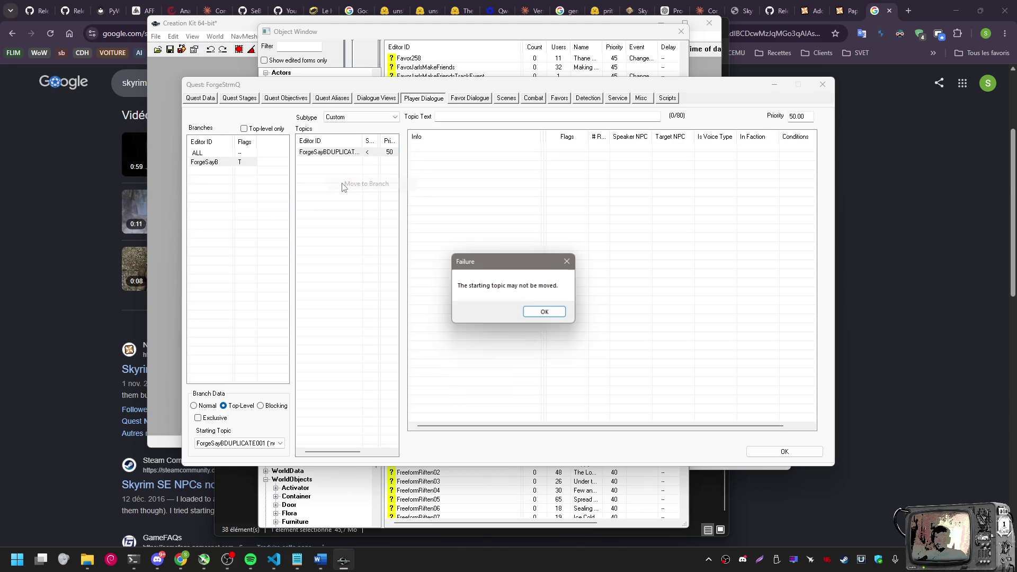
pyautogui.click(549, 314)
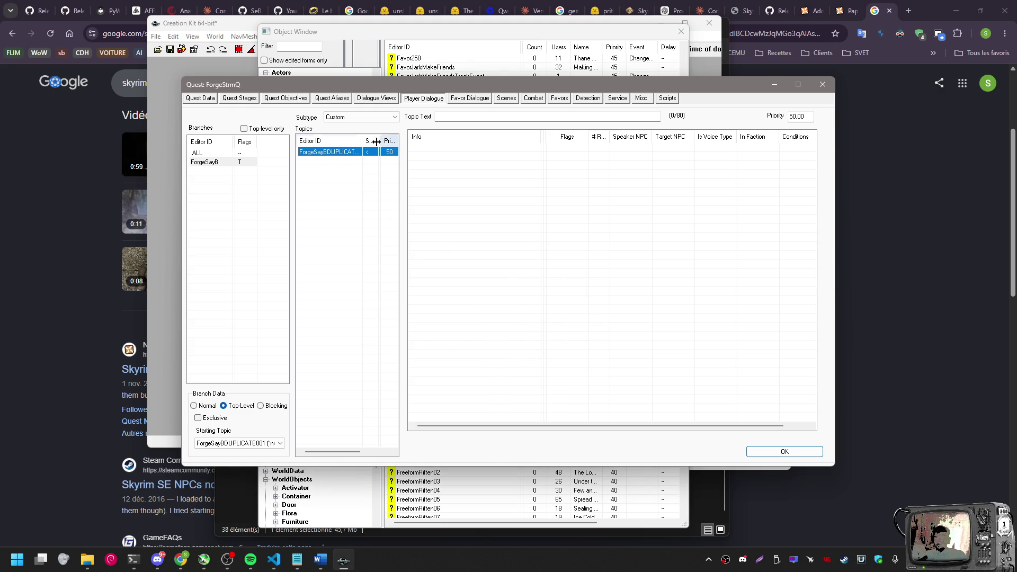
pyautogui.rightClick(350, 158)
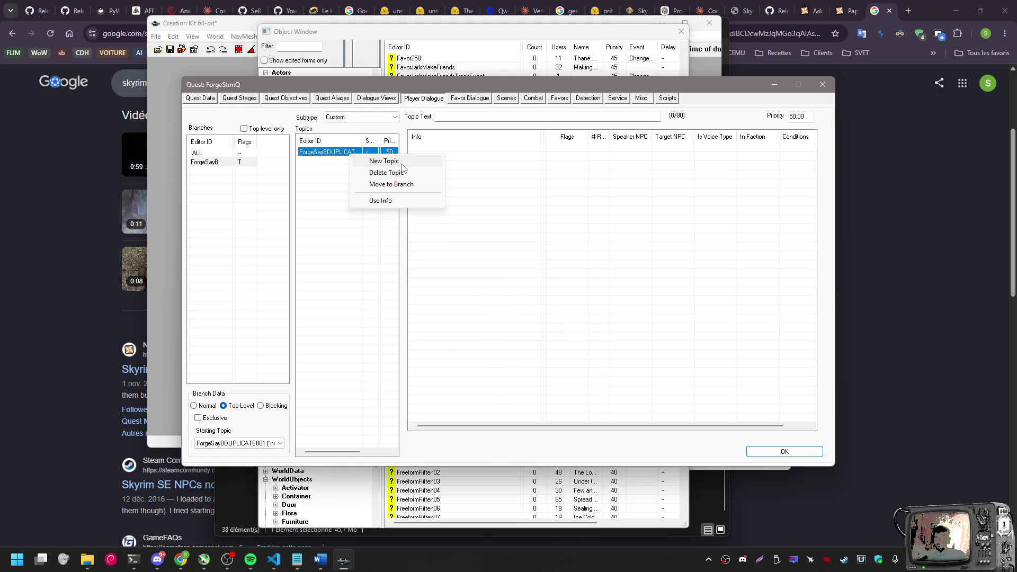
pyautogui.click(408, 201)
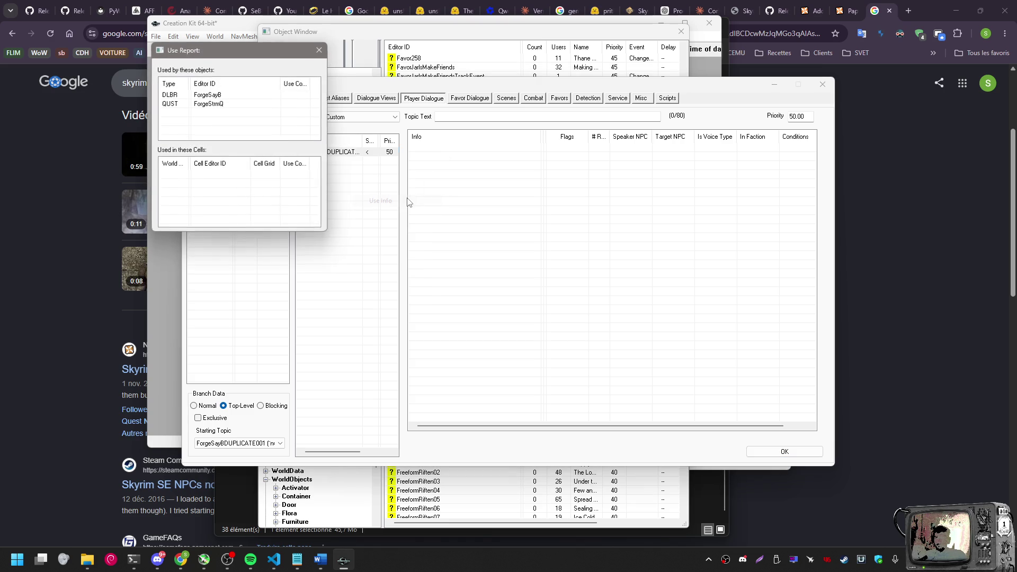
# Screenshot the Use Report showing ForgeSayB and ForgeStrmQ usage, then close it
pyautogui.moveTo(227, 53); pyautogui.dragTo(479, 183)
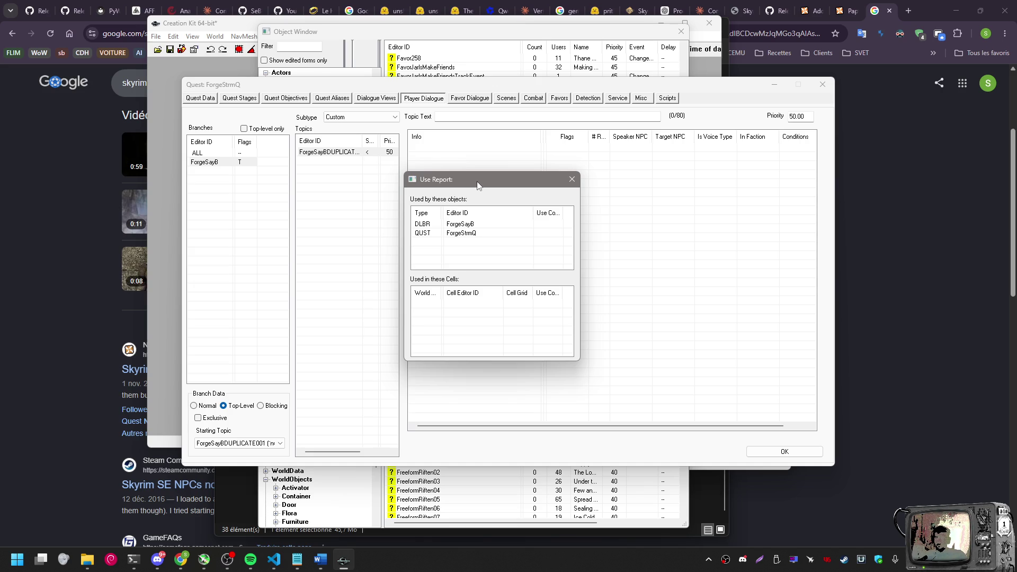
pyautogui.press('Print')
pyautogui.moveTo(181, 109)
pyautogui.mouseDown()
pyautogui.moveTo(579, 363)
pyautogui.moveTo(603, 391)
pyautogui.mouseUp()
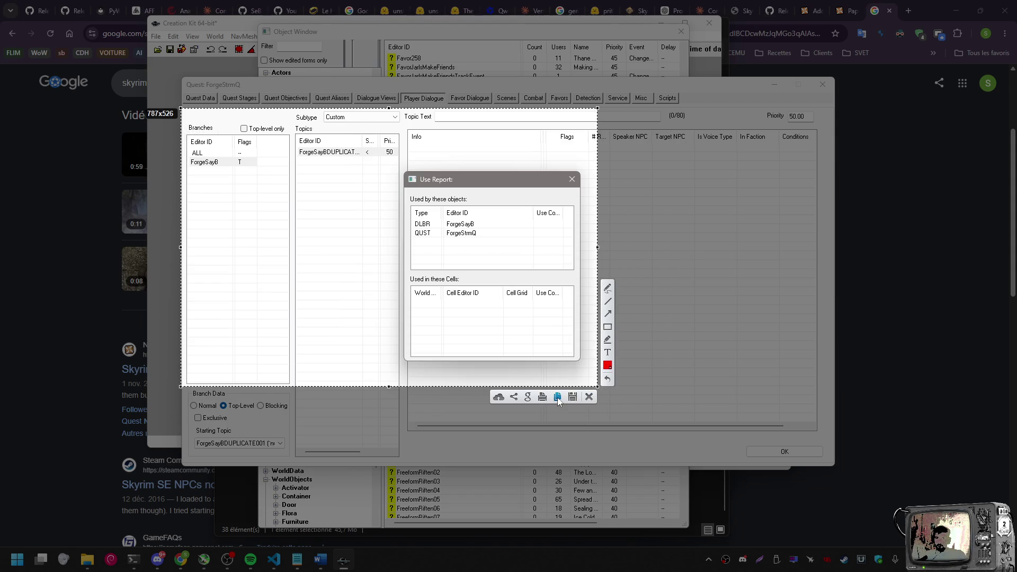
pyautogui.click(557, 398)
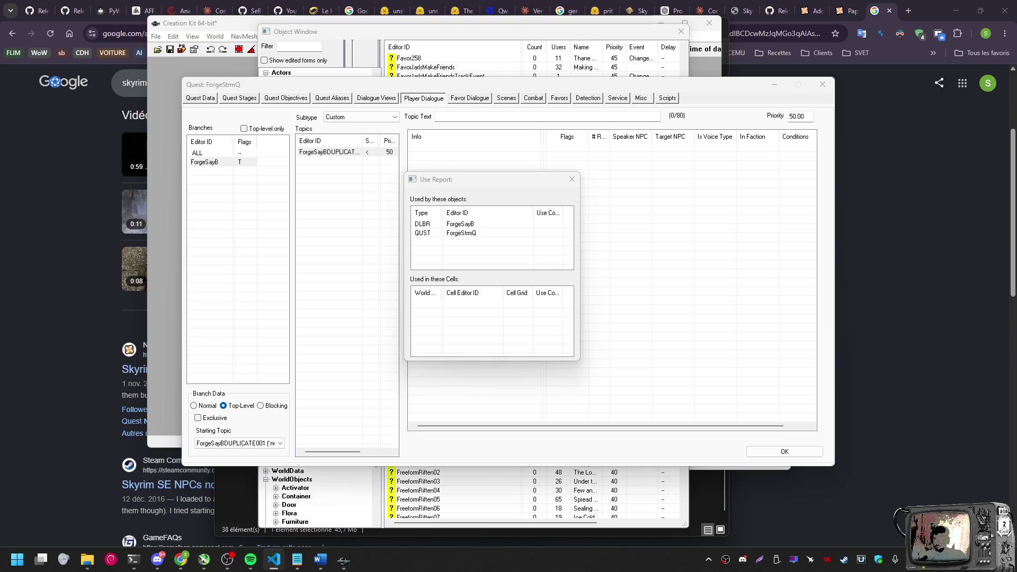
pyautogui.moveTo(251, 559)
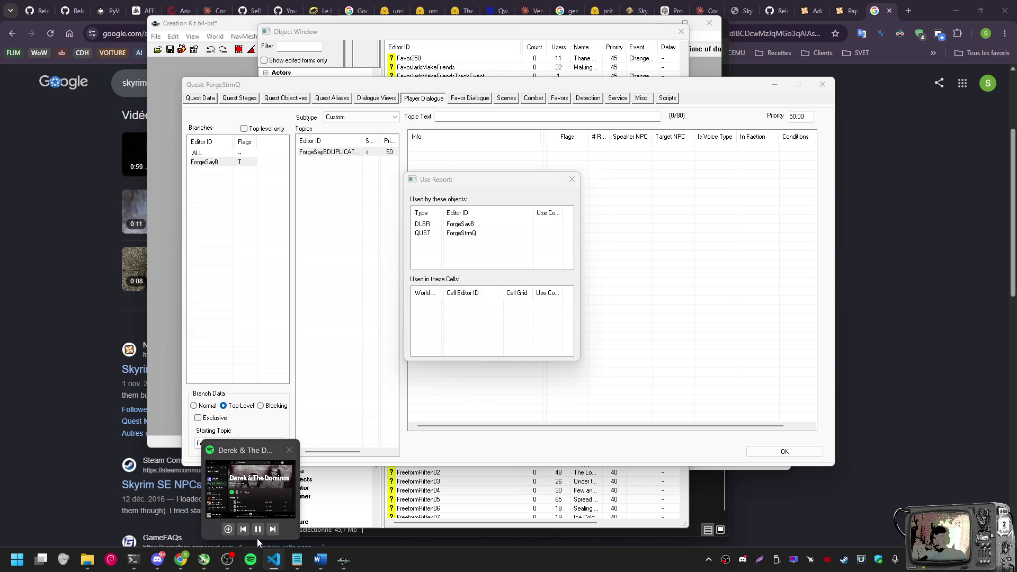
pyautogui.click(262, 530)
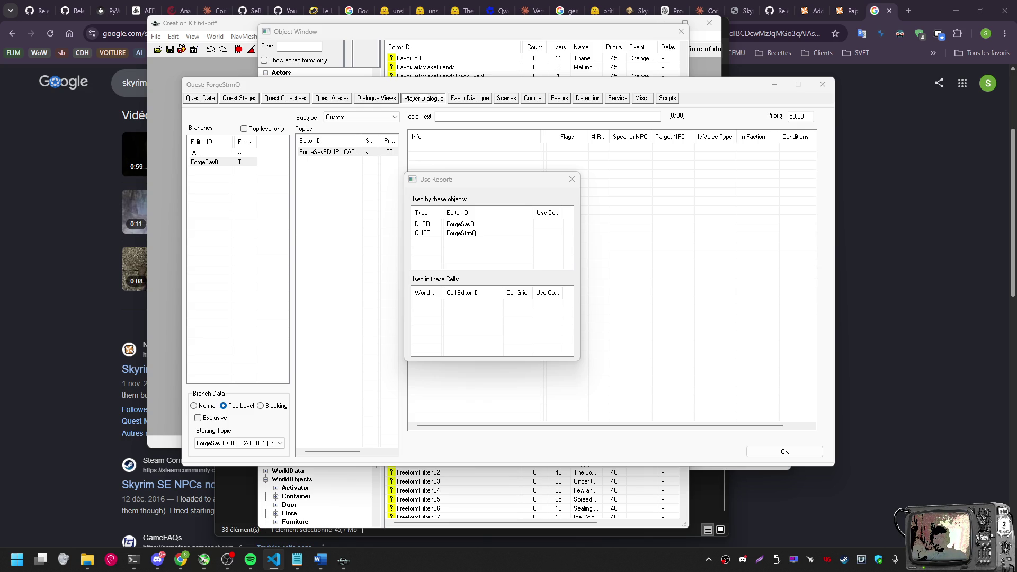
pyautogui.click(572, 180)
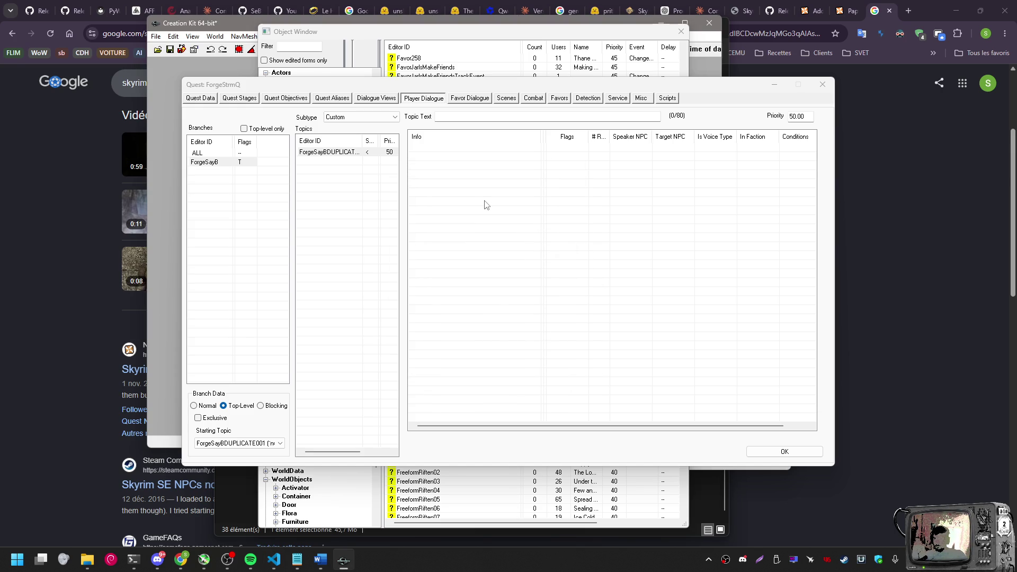
# Review the ForgeSayBDUPLICATE001 topic's Use Info report, then add a new response to it
pyautogui.click(333, 152)
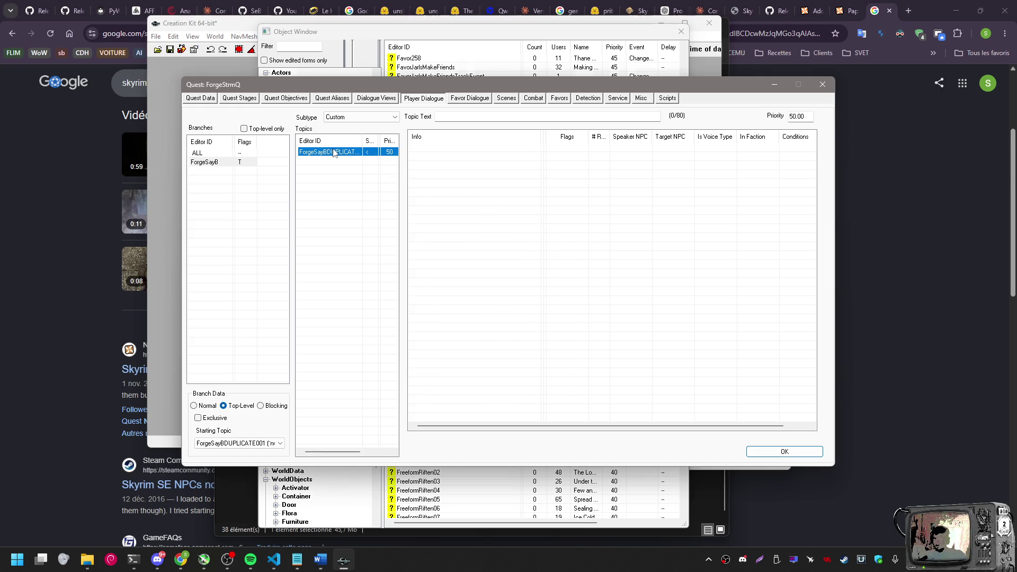
pyautogui.rightClick(333, 153)
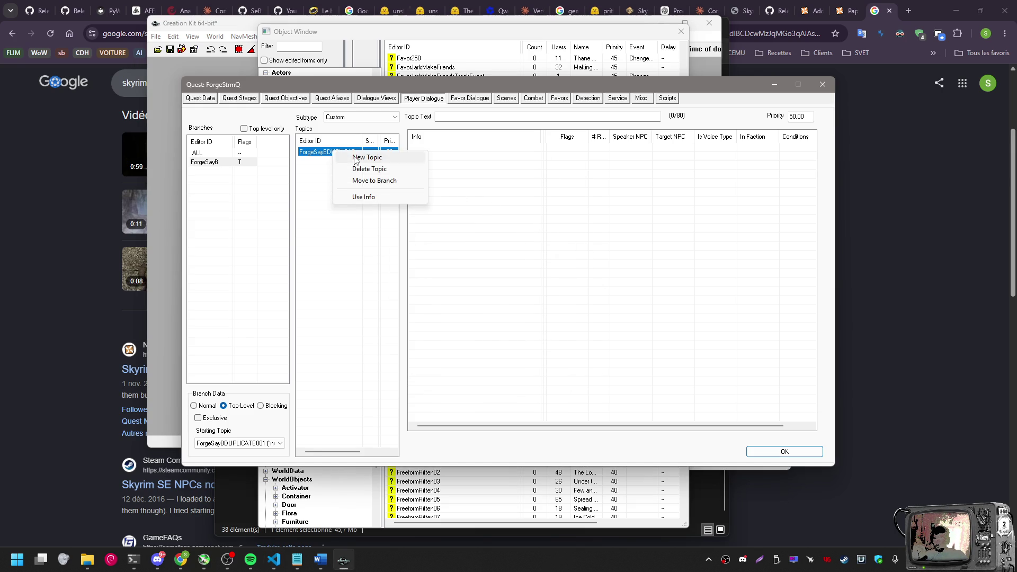
pyautogui.click(364, 198)
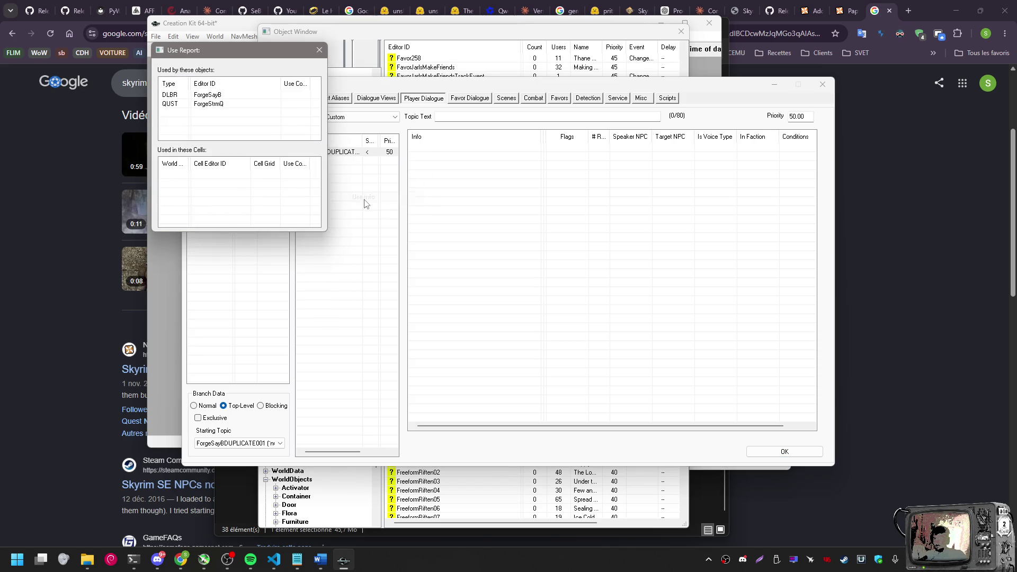
pyautogui.moveTo(243, 52); pyautogui.dragTo(451, 167)
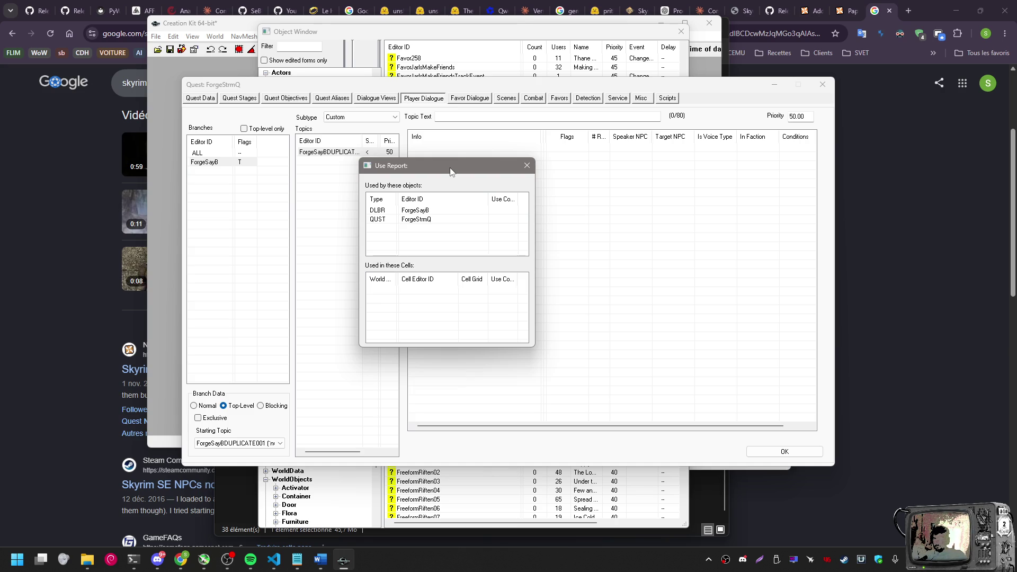
pyautogui.click(527, 165)
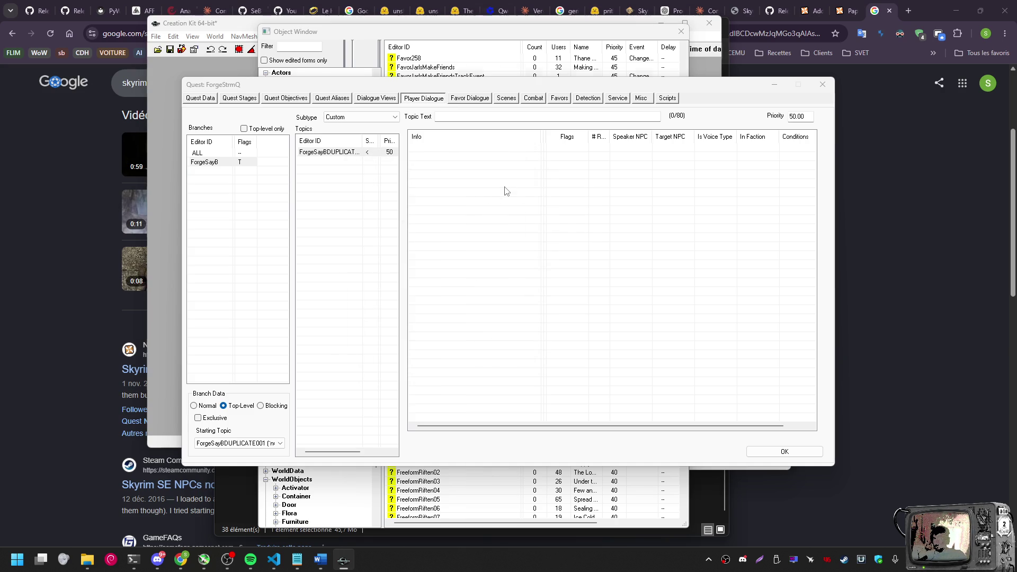
pyautogui.rightClick(504, 189)
pyautogui.click(537, 195)
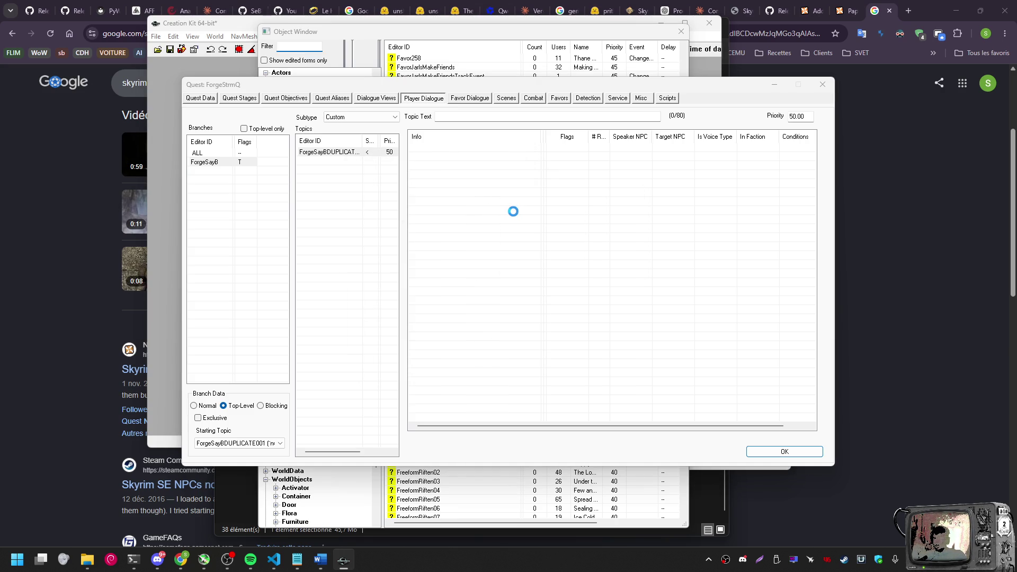
# Save a placeholder "..." response for the ForgeSayBDUPLICATE001 topic
pyautogui.moveTo(410, 85); pyautogui.dragTo(529, 74)
pyautogui.write('...')
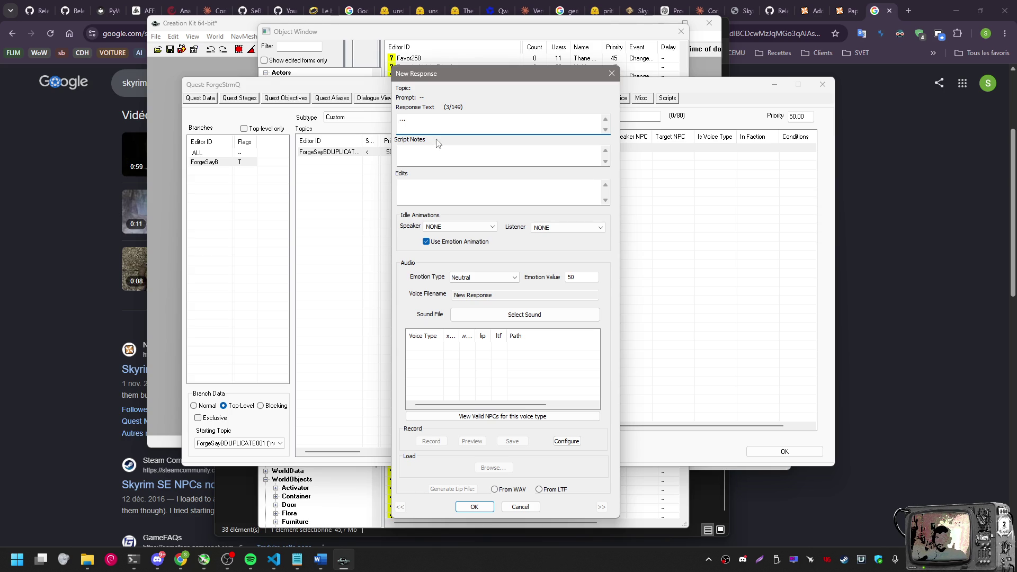
pyautogui.click(468, 506)
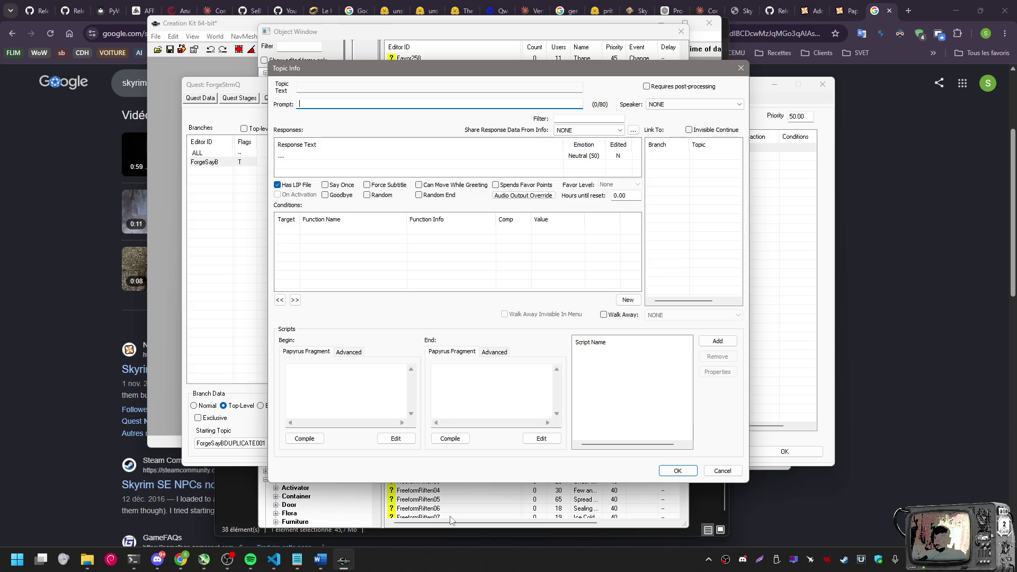
pyautogui.hotkey('alt', 'Tab')
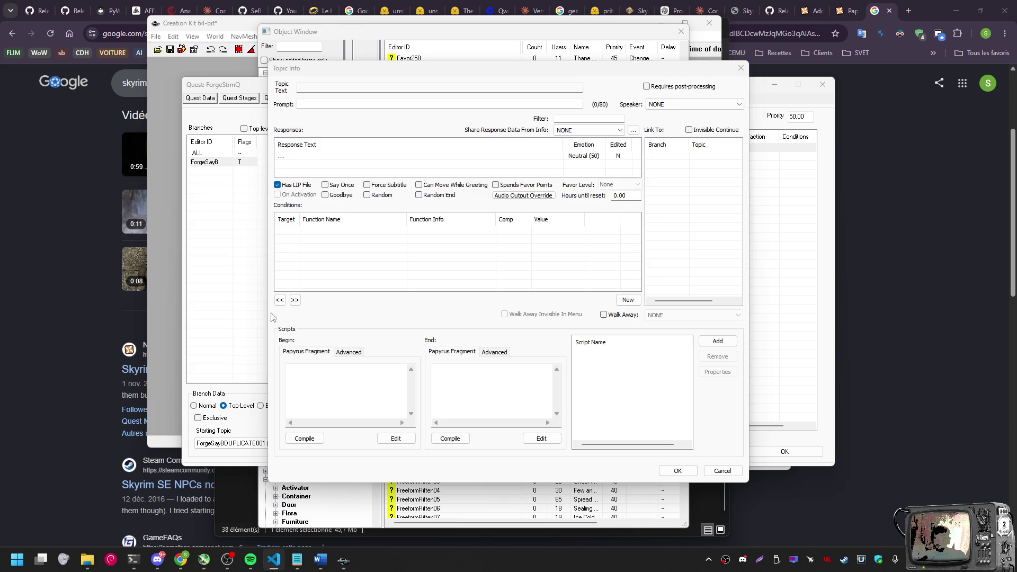
pyautogui.rightClick(314, 249)
# Start a new condition on the response and open its object parameter list
pyautogui.click(341, 256)
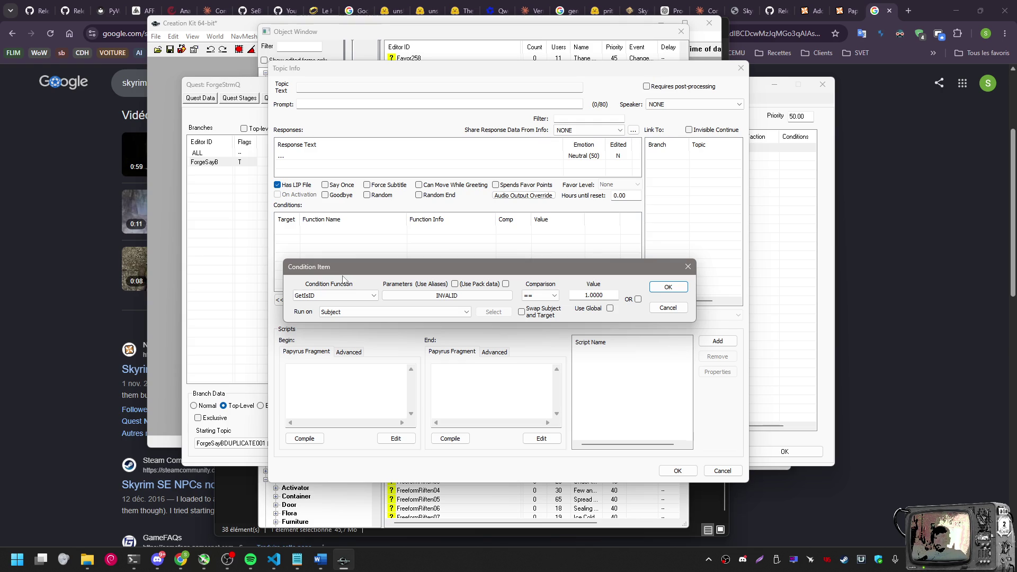
pyautogui.click(438, 299)
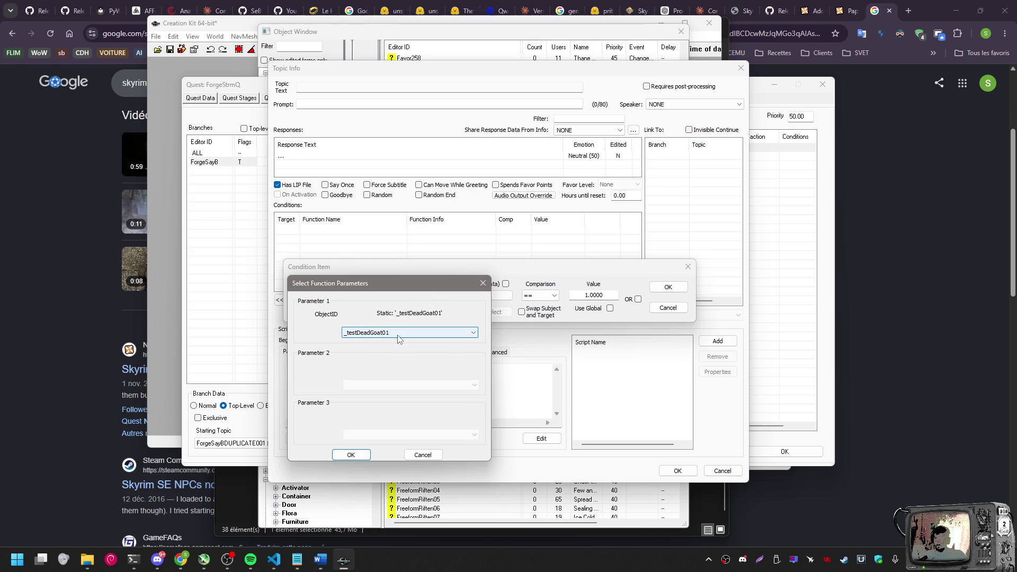
pyautogui.click(404, 333)
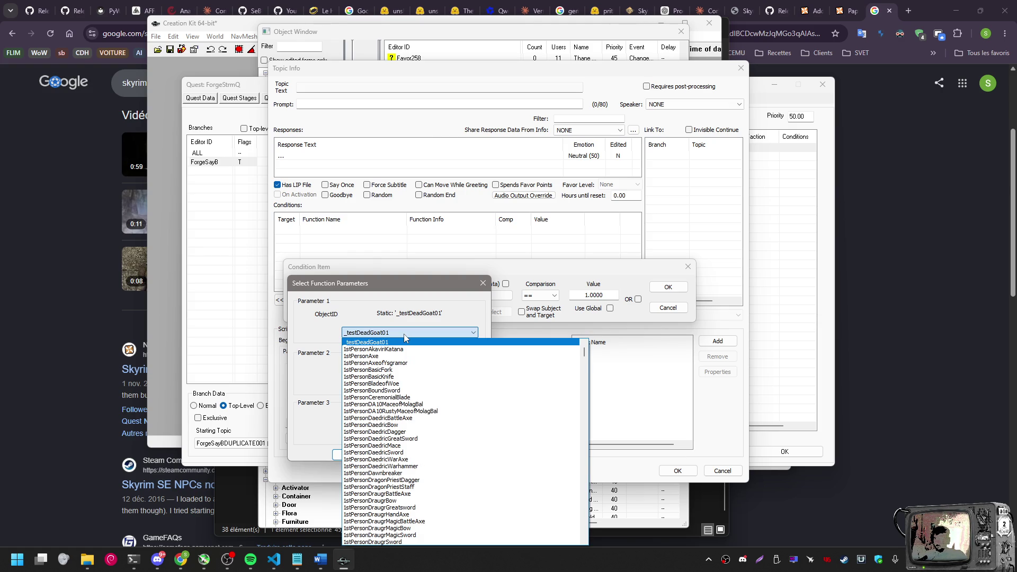
# Pick ForgeAncano and add the GetIsID == 1.00 condition to the response
pyautogui.scroll(-5, 402, 395)
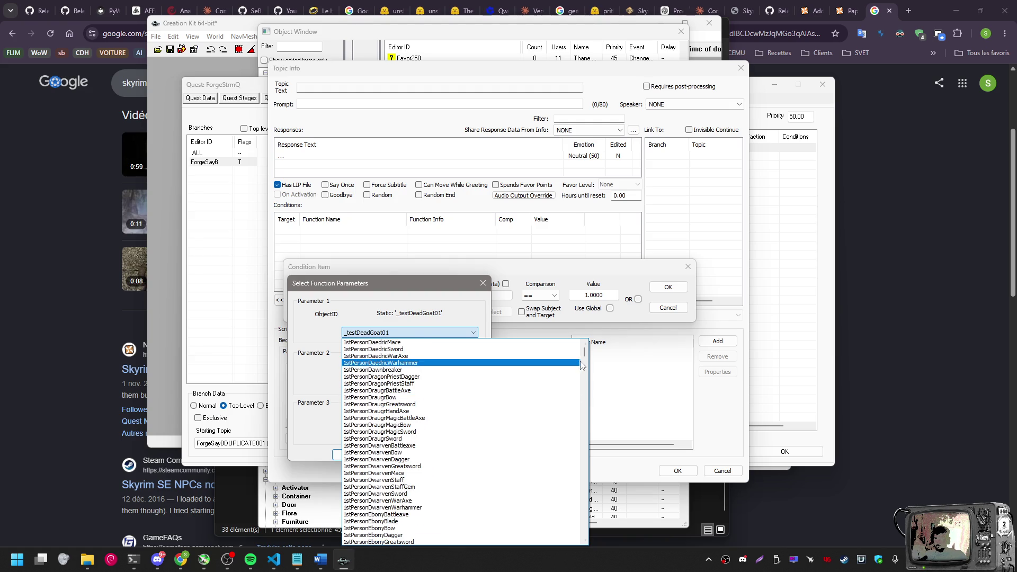
pyautogui.moveTo(586, 355); pyautogui.dragTo(588, 434)
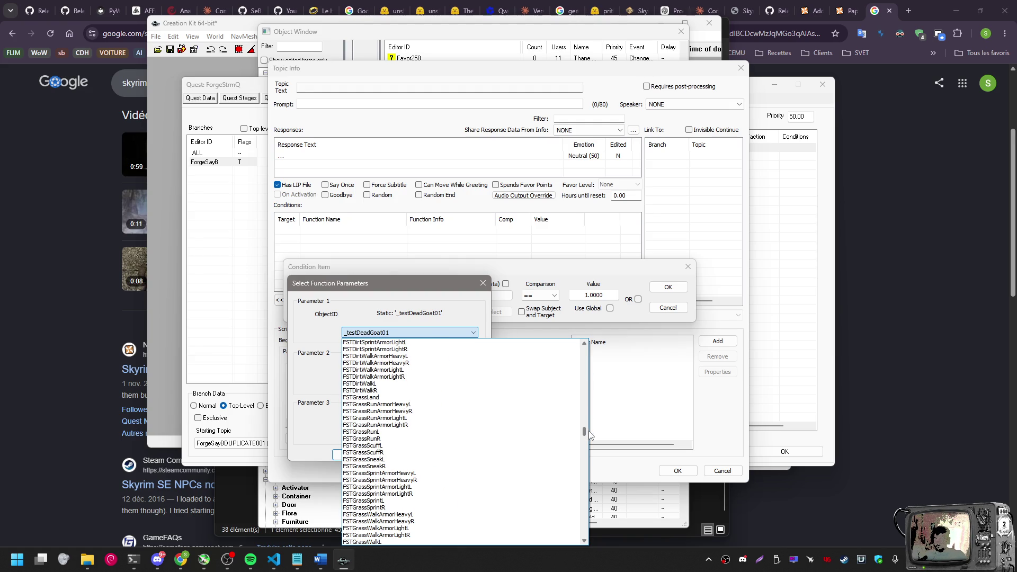
pyautogui.scroll(7, 472, 427)
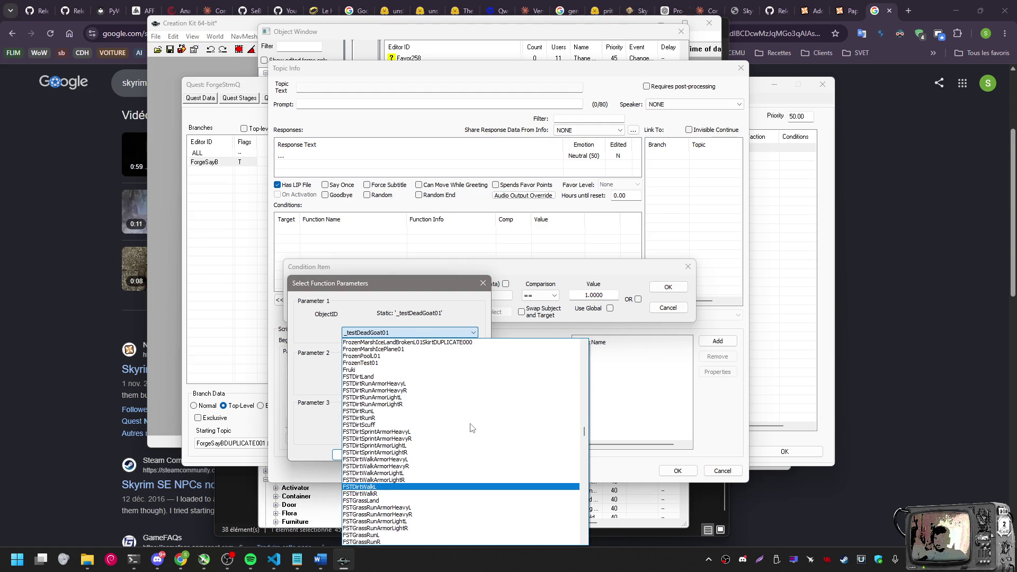
pyautogui.scroll(10, 471, 426)
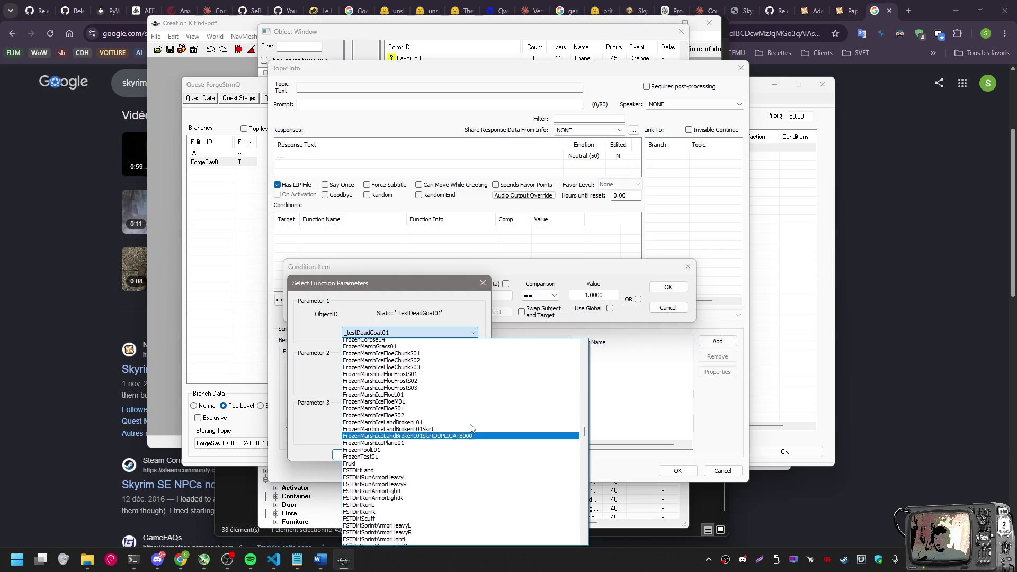
pyautogui.scroll(15, 469, 428)
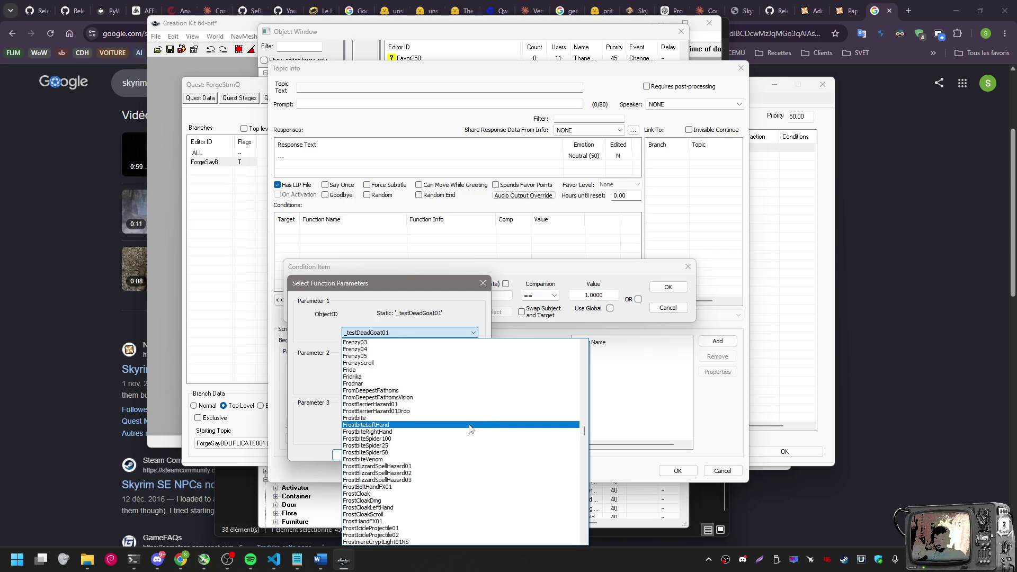
pyautogui.scroll(4, 470, 428)
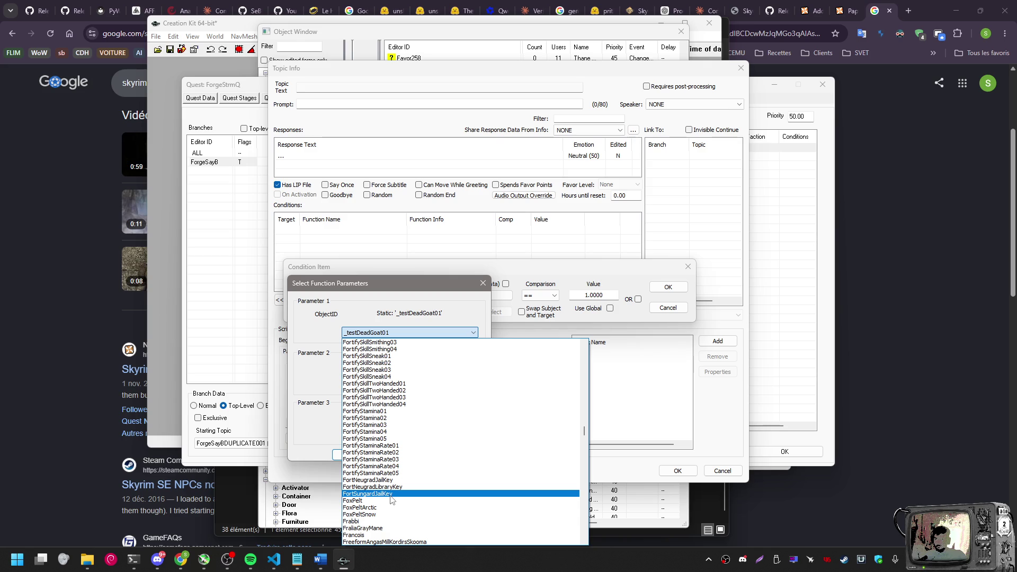
pyautogui.scroll(7, 374, 408)
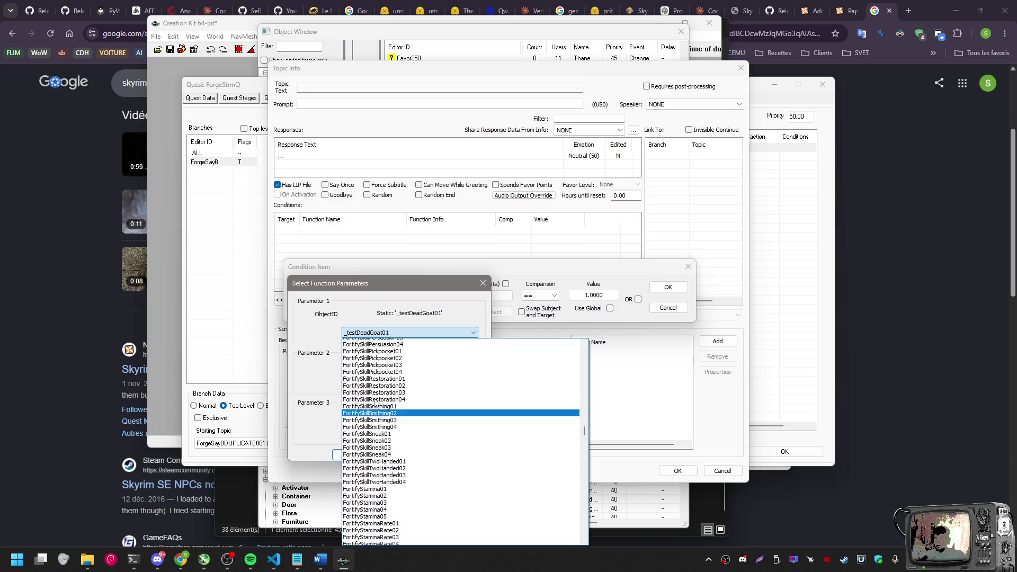
pyautogui.scroll(19, 374, 408)
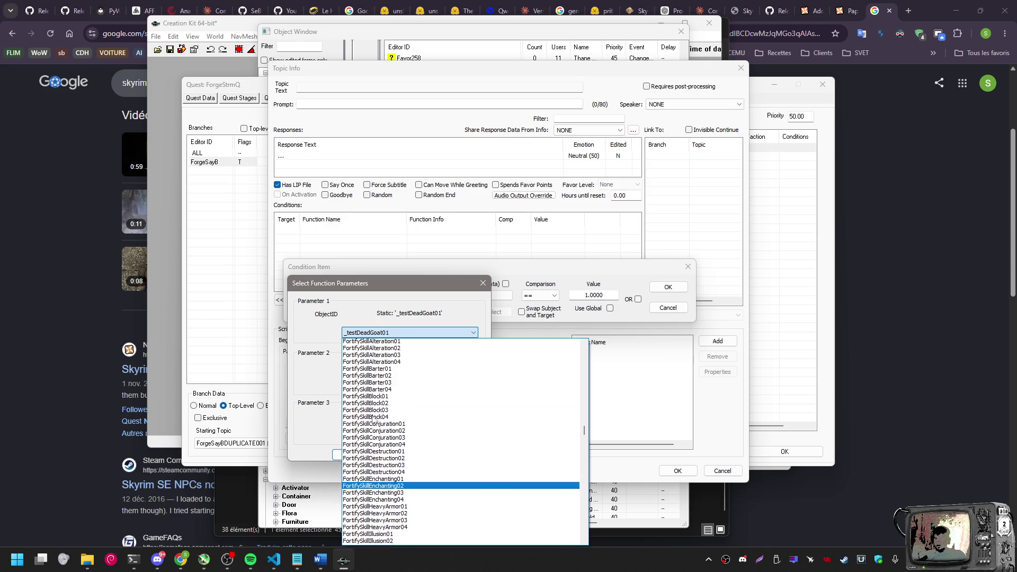
pyautogui.scroll(20, 374, 420)
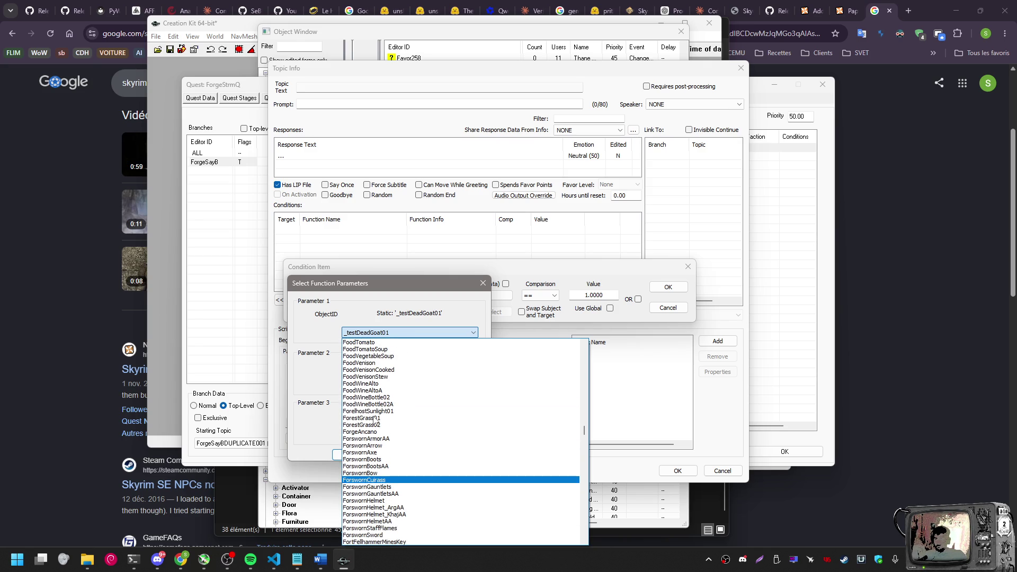
pyautogui.scroll(-2, 375, 421)
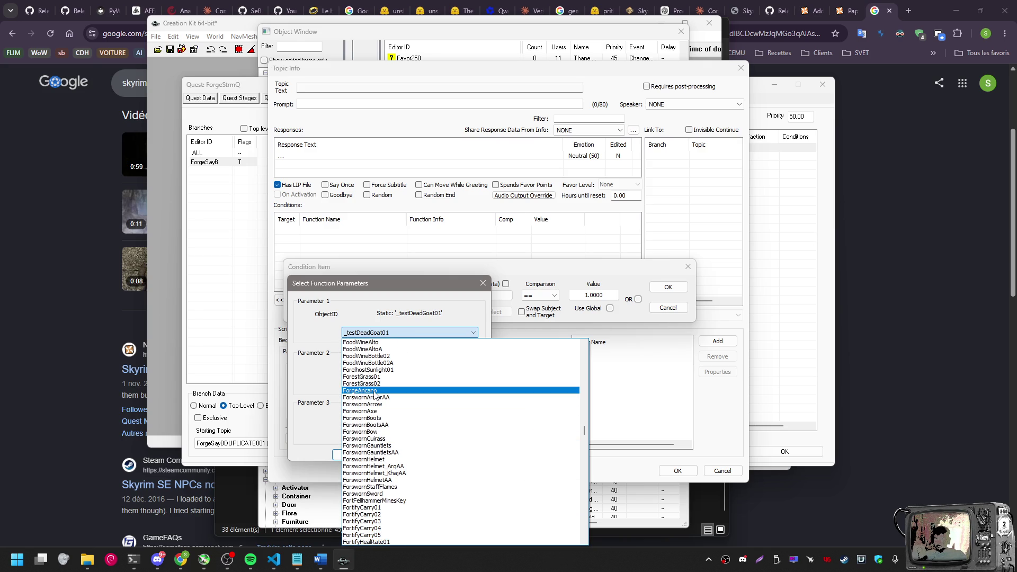
pyautogui.click(375, 394)
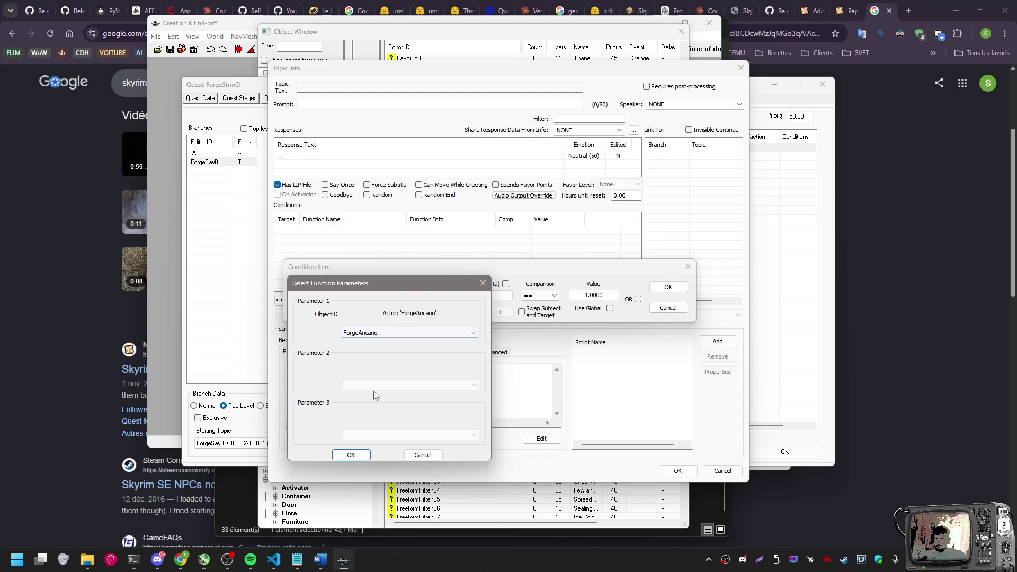
pyautogui.click(351, 455)
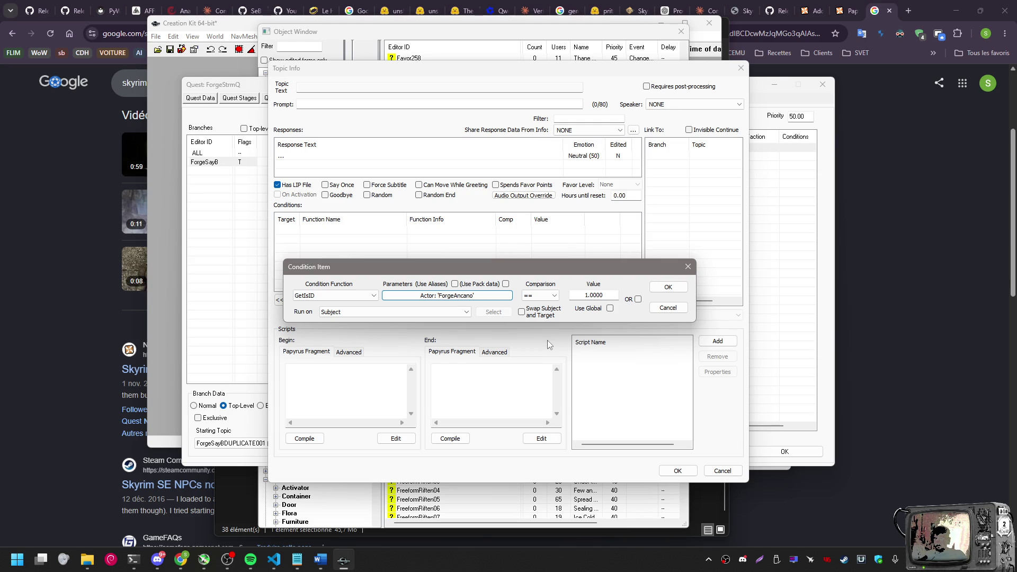
pyautogui.click(660, 293)
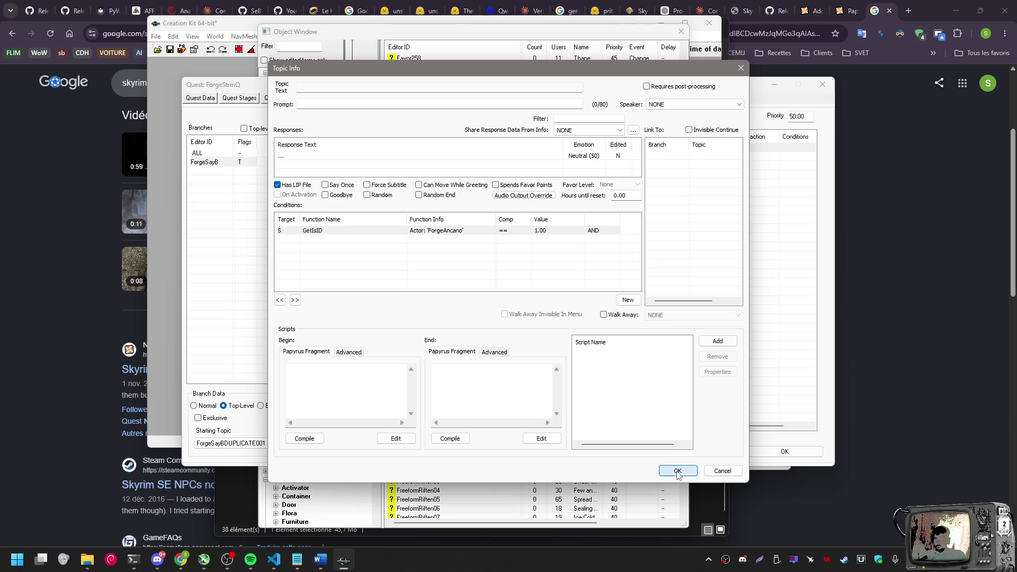
# Close the Topic Info and attach the ForgeStreamQuest script to the ForgeStrmQ quest
pyautogui.click(677, 472)
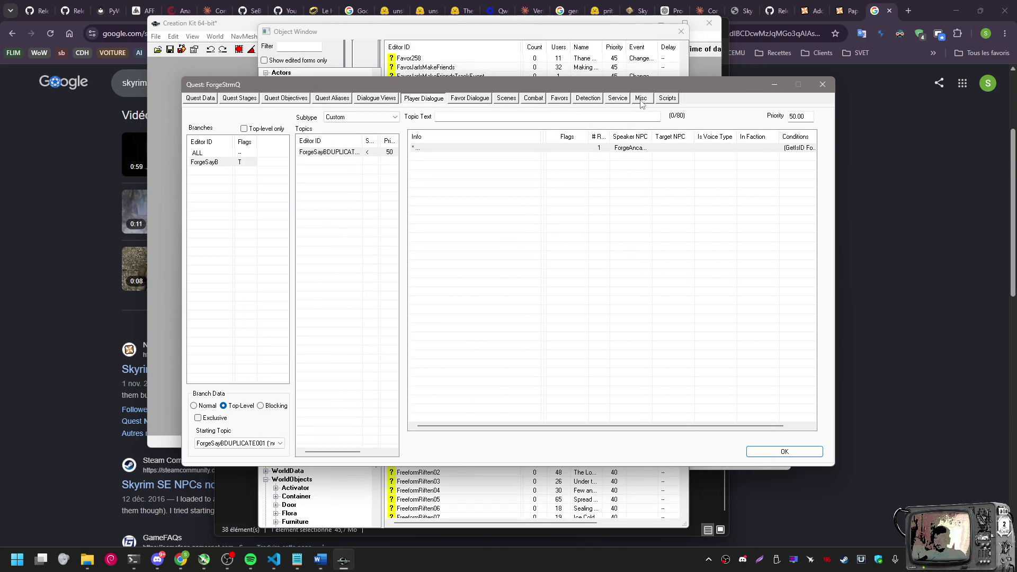
pyautogui.click(667, 101)
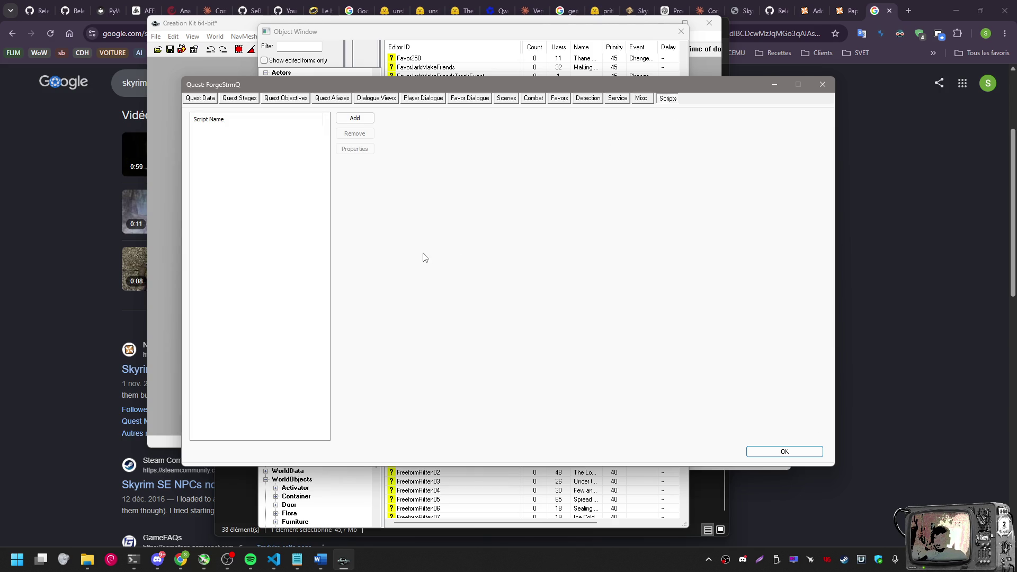
pyautogui.click(365, 118)
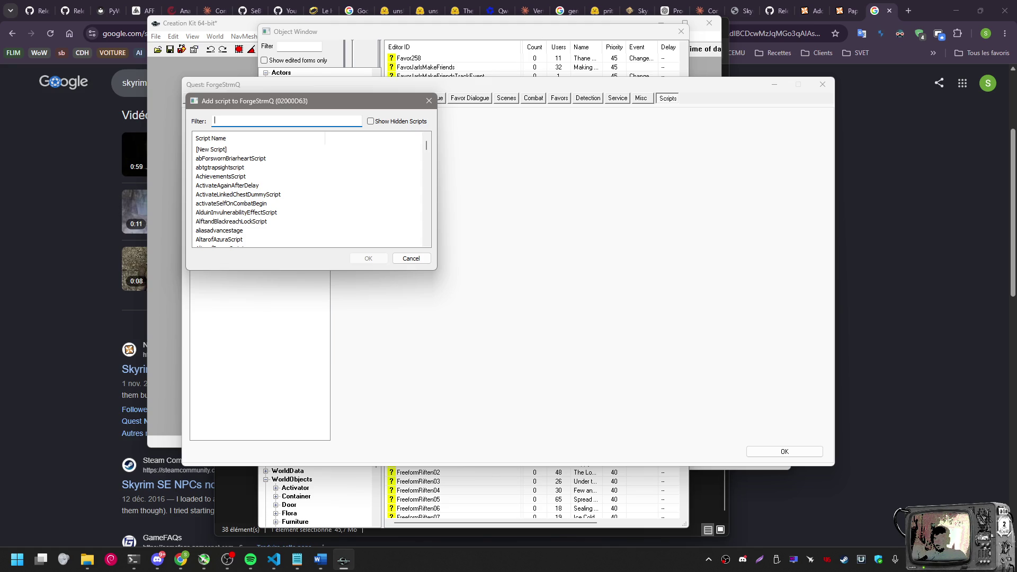
pyautogui.hotkey('alt', 'Tab')
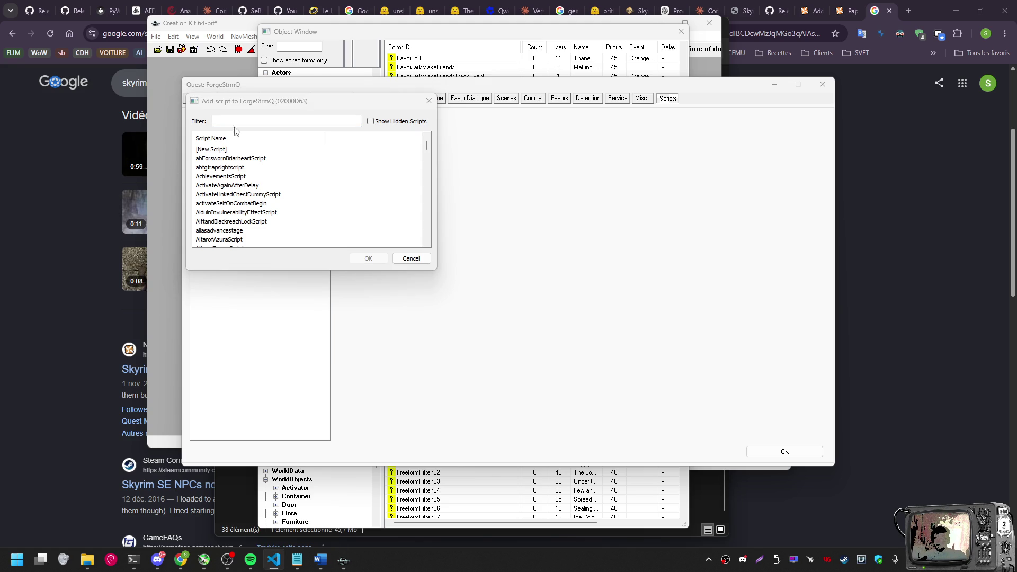
pyautogui.click(252, 121)
pyautogui.write('ForgeStreamQuest')
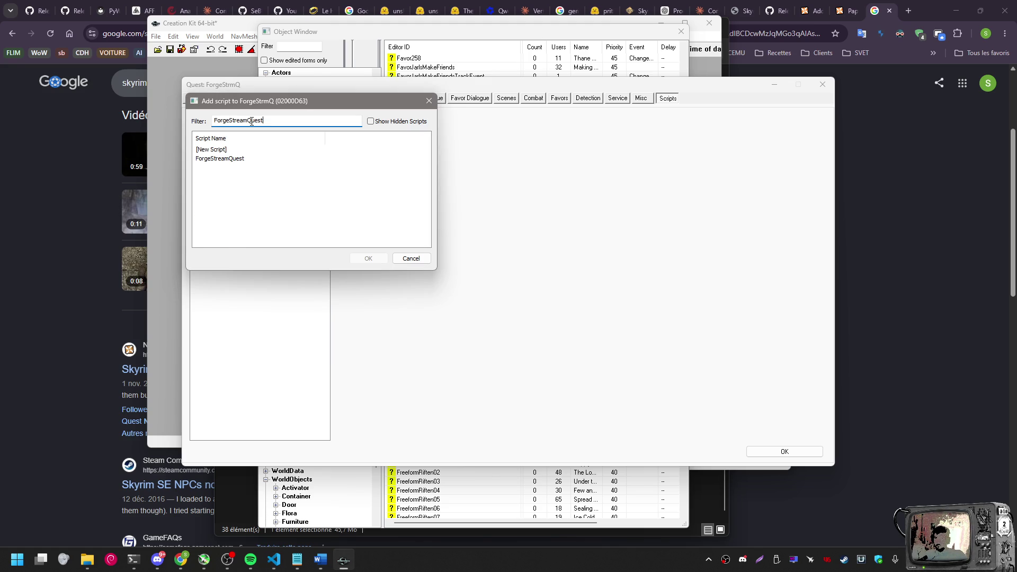
pyautogui.click(233, 158)
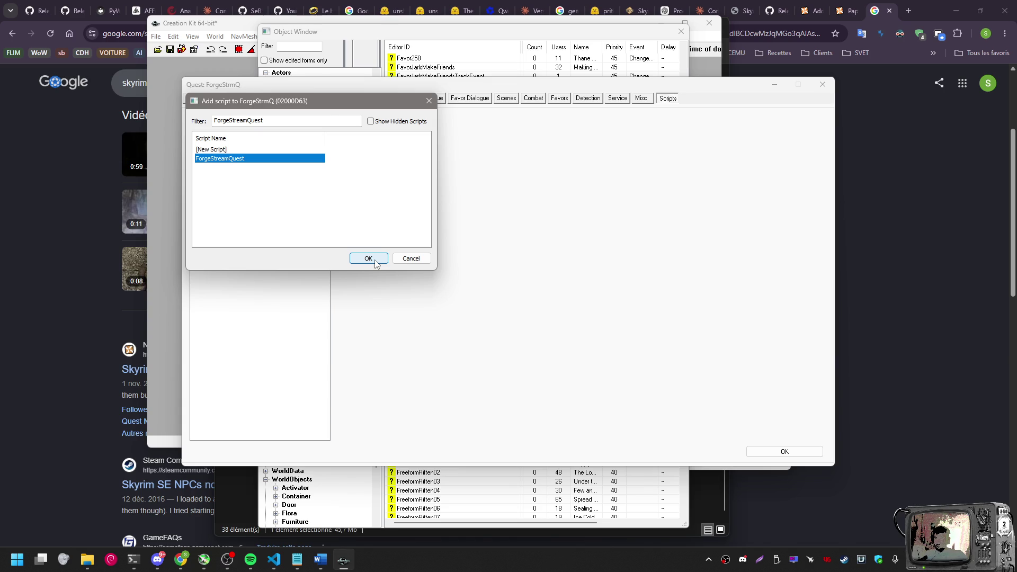
pyautogui.click(375, 264)
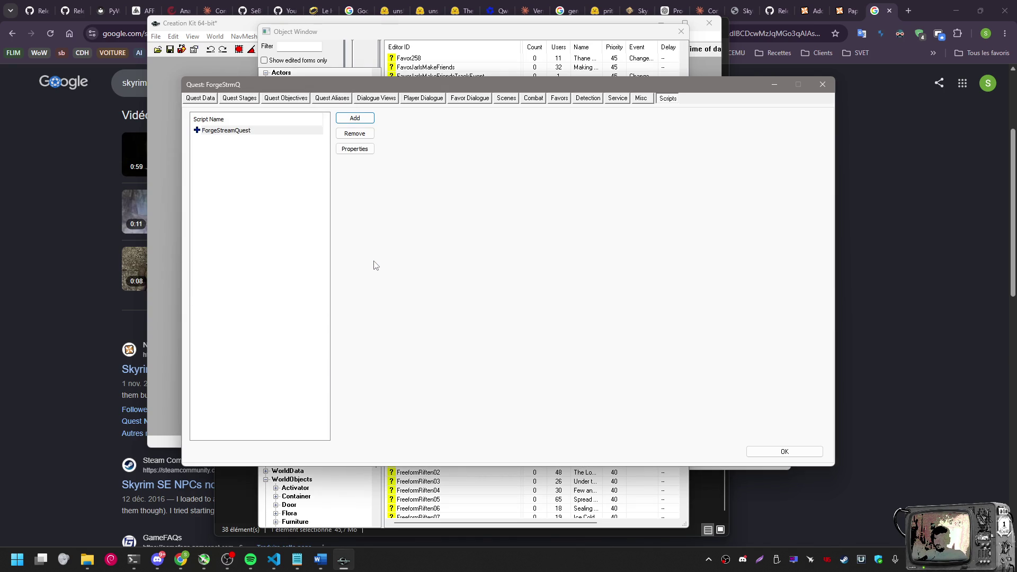
# Set the ForgeStreamQuest script's StreamNPCBase property to the ForgeAncano actor
pyautogui.click(347, 149)
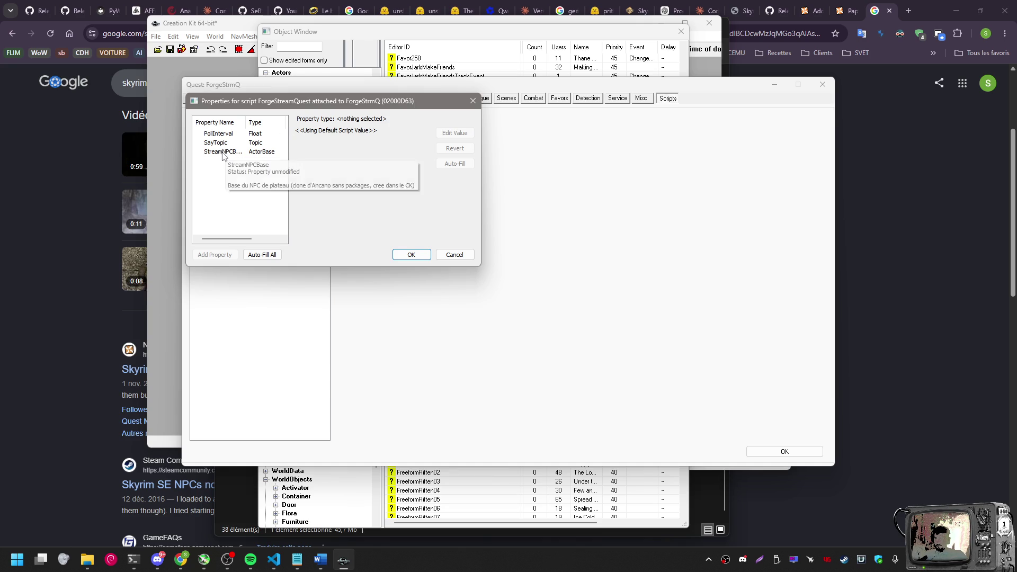
pyautogui.click(255, 153)
pyautogui.click(444, 138)
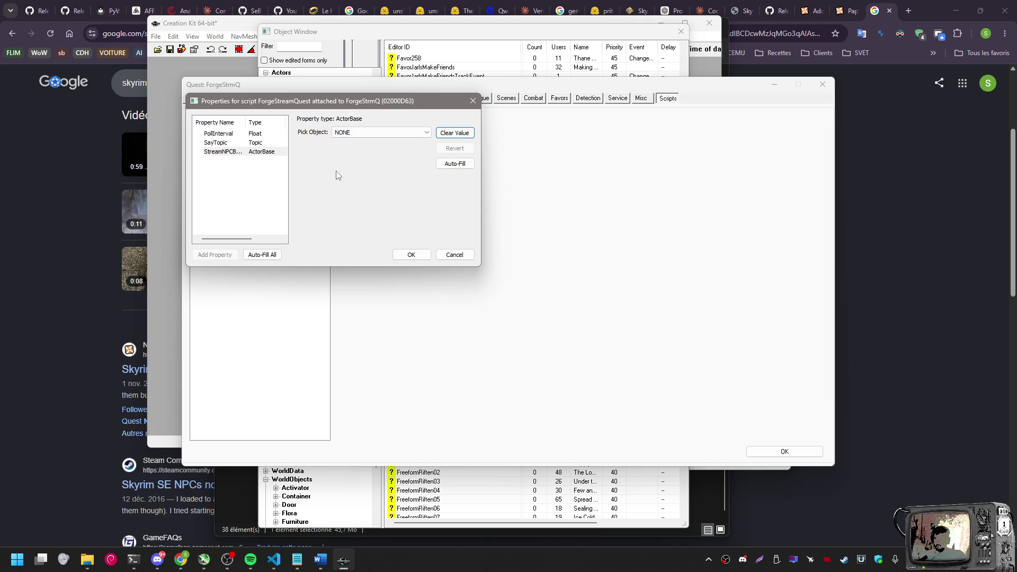
pyautogui.click(392, 132)
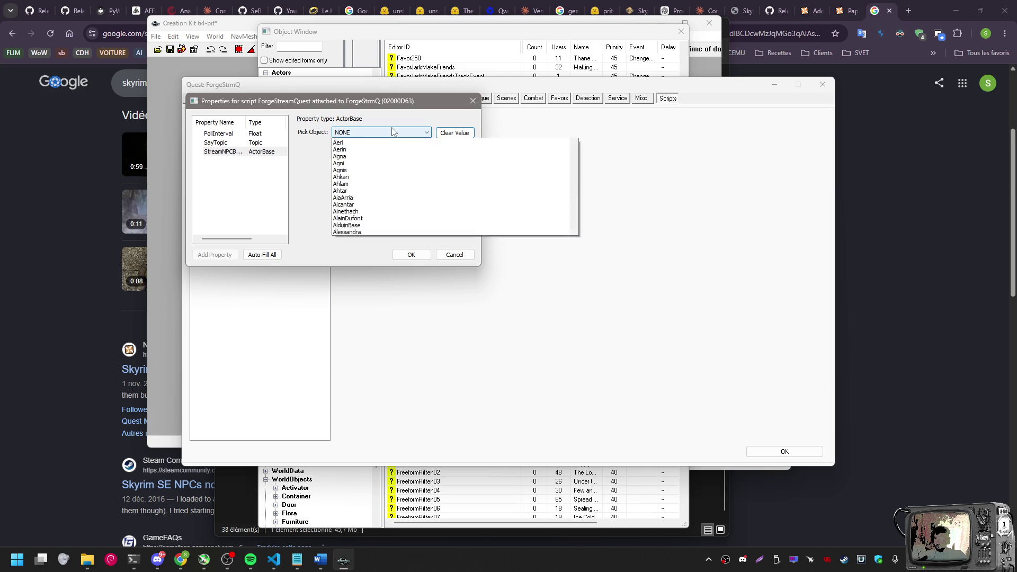
pyautogui.write('ff')
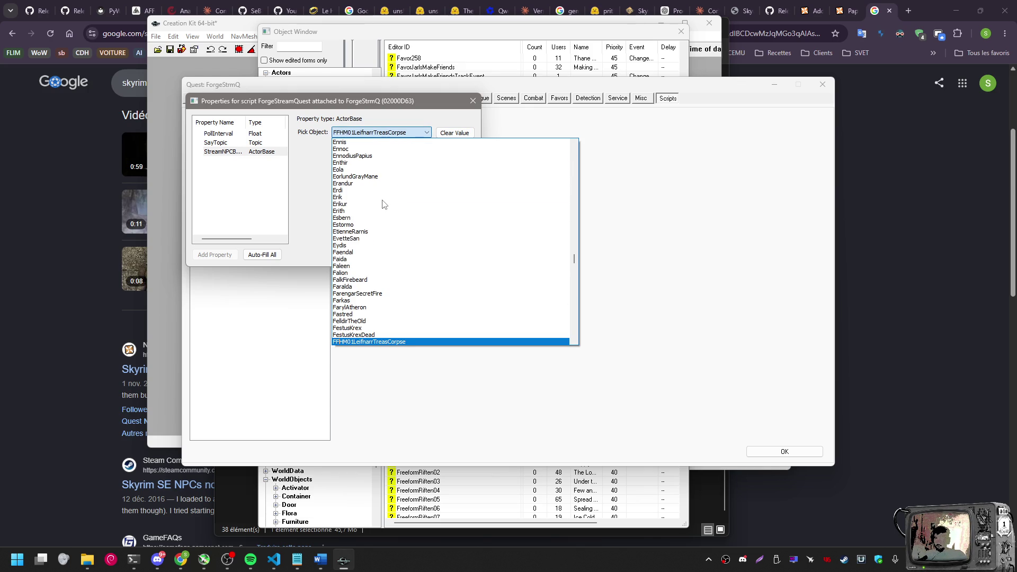
pyautogui.scroll(-20, 398, 212)
pyautogui.scroll(12, 415, 218)
pyautogui.scroll(5, 414, 219)
pyautogui.scroll(-1, 413, 222)
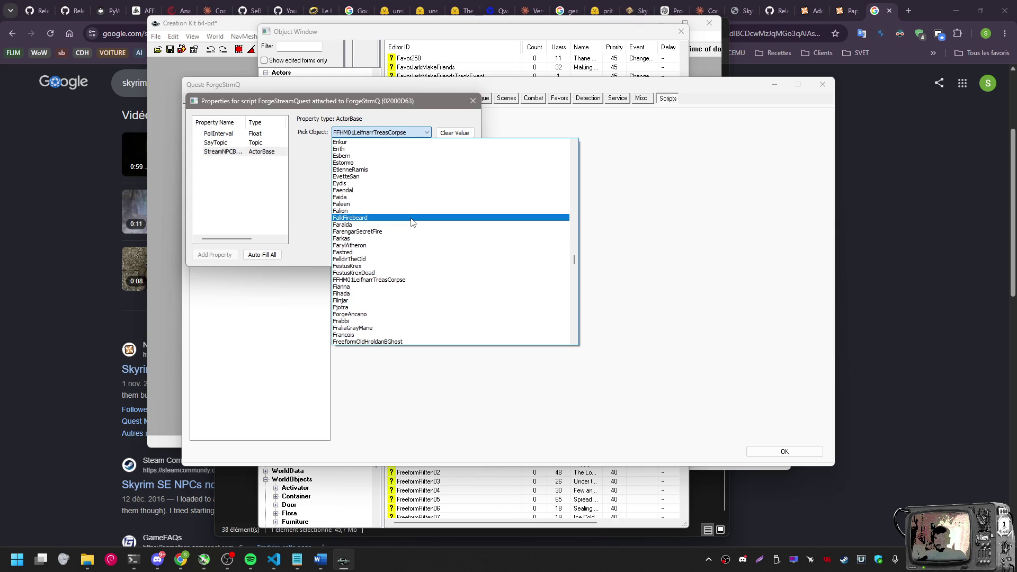
pyautogui.scroll(-2, 413, 222)
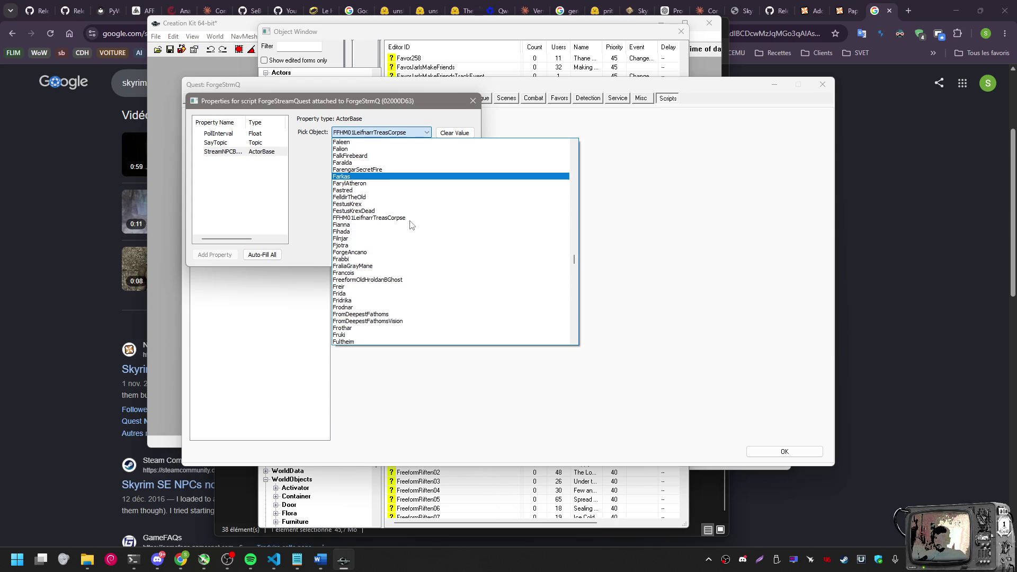
pyautogui.scroll(-6, 411, 224)
pyautogui.scroll(2, 409, 225)
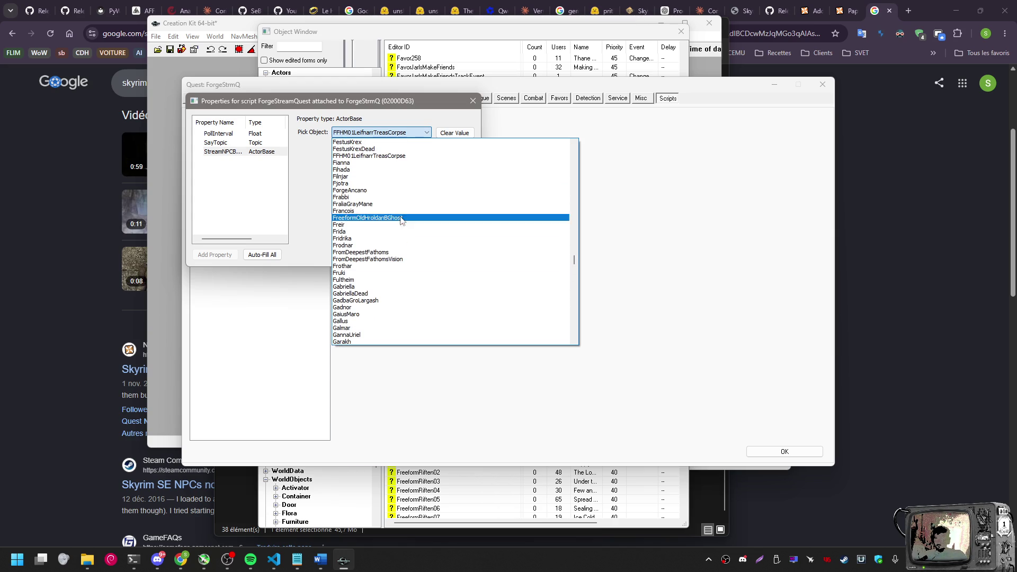
pyautogui.click(373, 191)
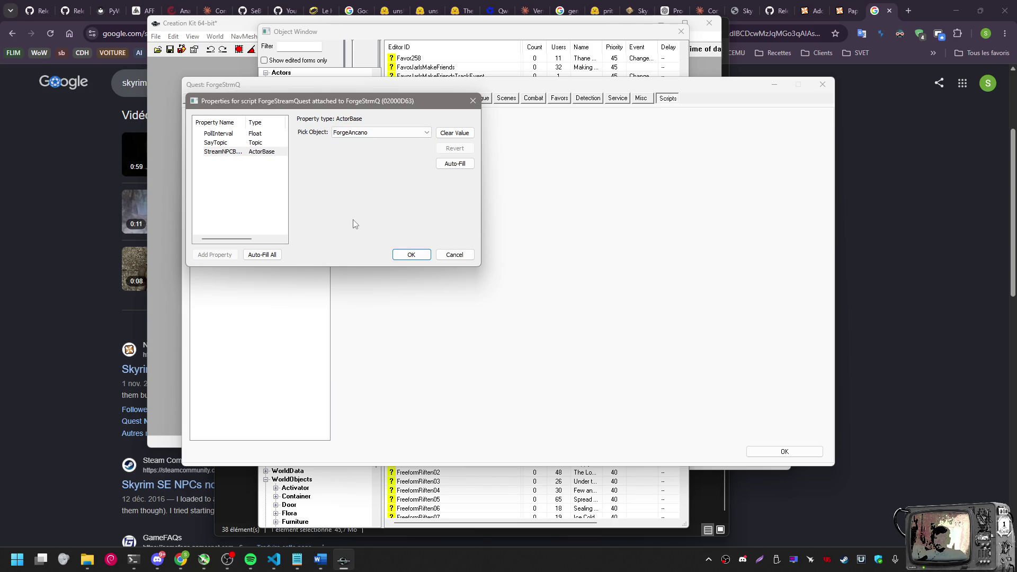
pyautogui.click(231, 144)
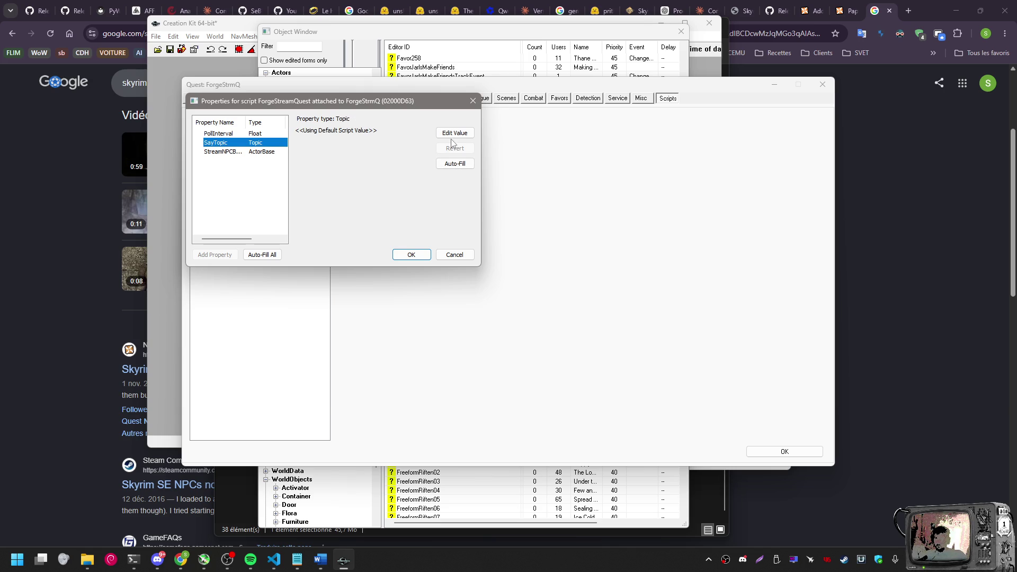
# Start editing the SayTopic value and browse the topic list without choosing
pyautogui.click(454, 134)
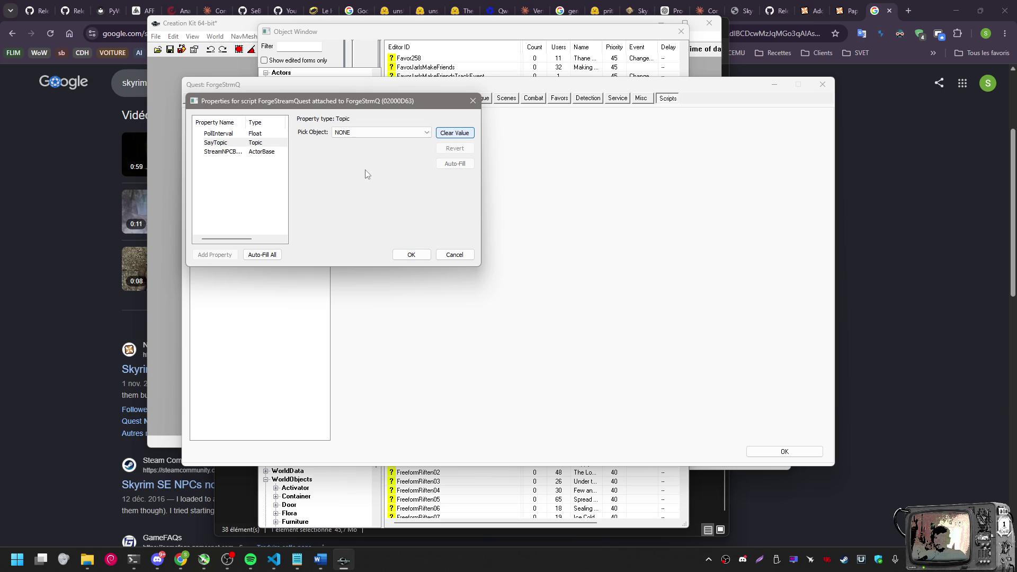
pyautogui.click(371, 134)
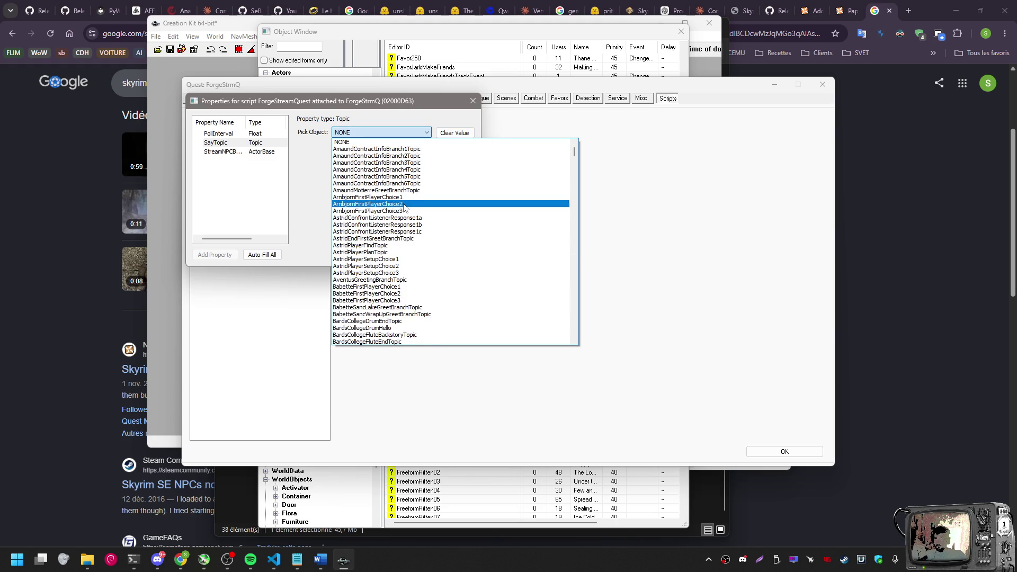
pyautogui.scroll(-5, 403, 207)
pyautogui.scroll(-6, 402, 207)
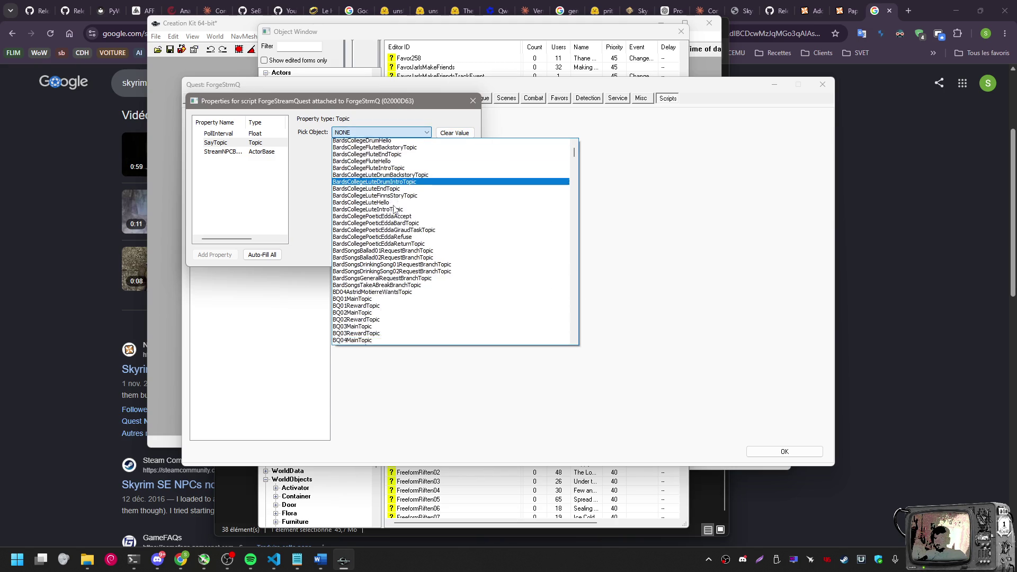
pyautogui.moveTo(576, 157)
pyautogui.mouseDown()
pyautogui.moveTo(575, 356)
pyautogui.moveTo(576, 226)
pyautogui.mouseUp()
pyautogui.press('Escape')
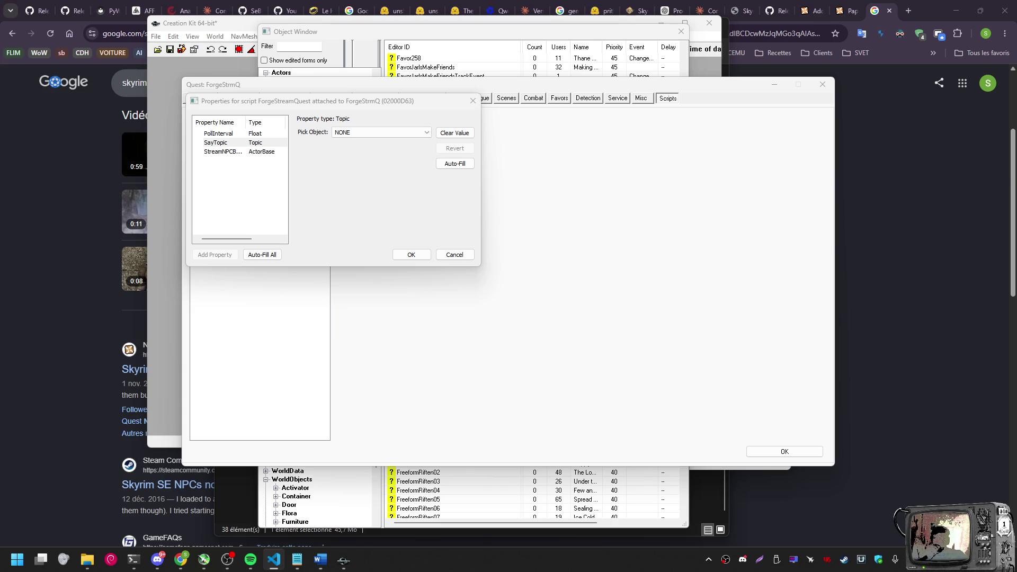
# Set SayTopic to ForgeSayBDUPLICATE001, confirm the properties, and close ForgeStrmQ
pyautogui.click(392, 132)
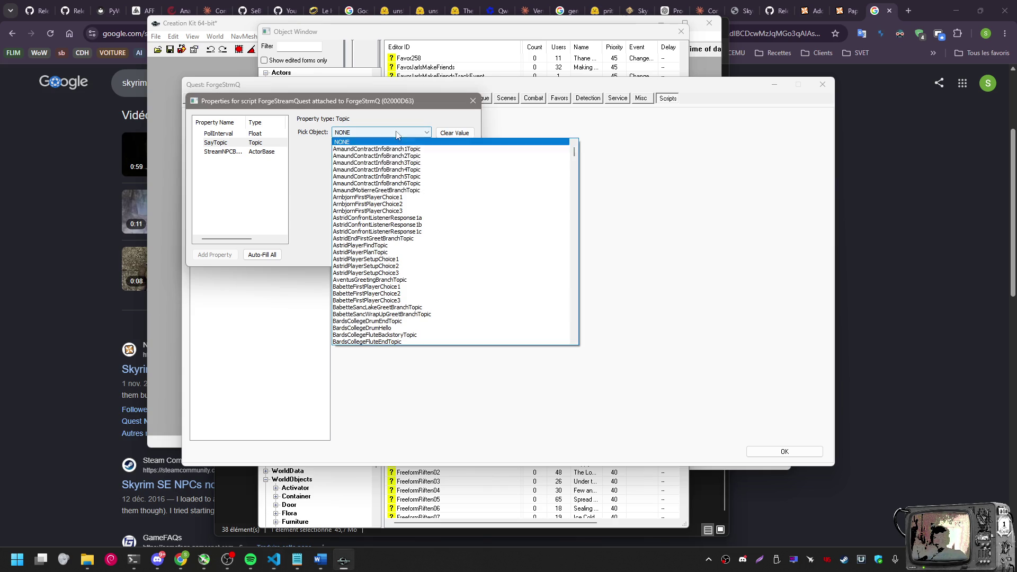
pyautogui.moveTo(574, 153); pyautogui.dragTo(576, 245)
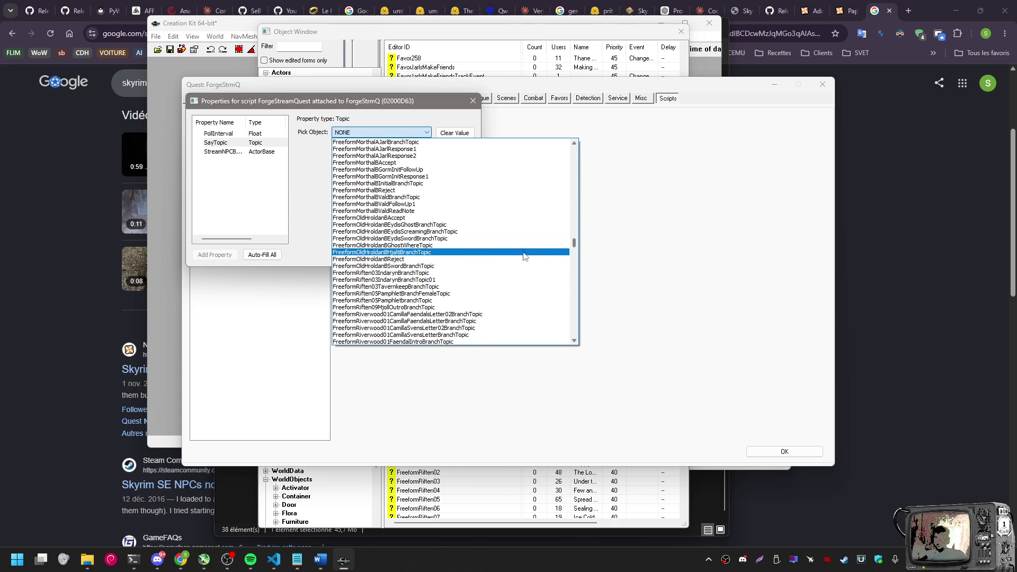
pyautogui.scroll(10, 468, 268)
pyautogui.scroll(10, 471, 269)
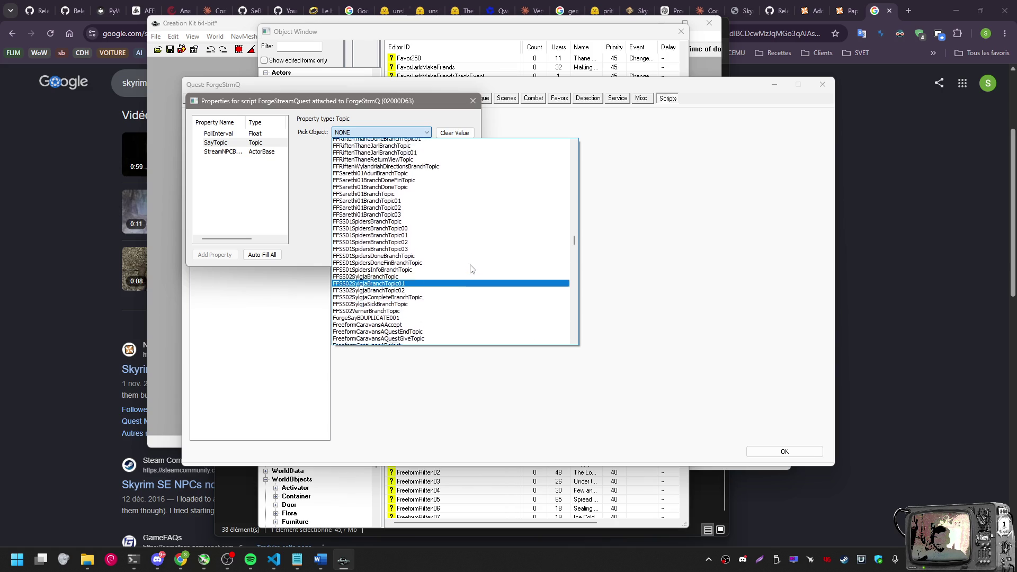
pyautogui.scroll(3, 470, 269)
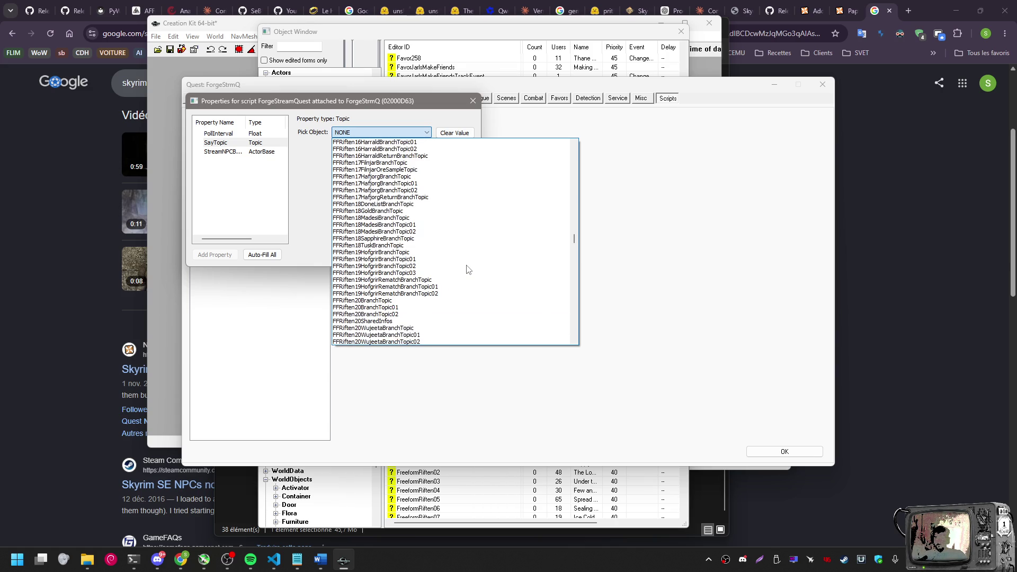
pyautogui.scroll(-15, 483, 238)
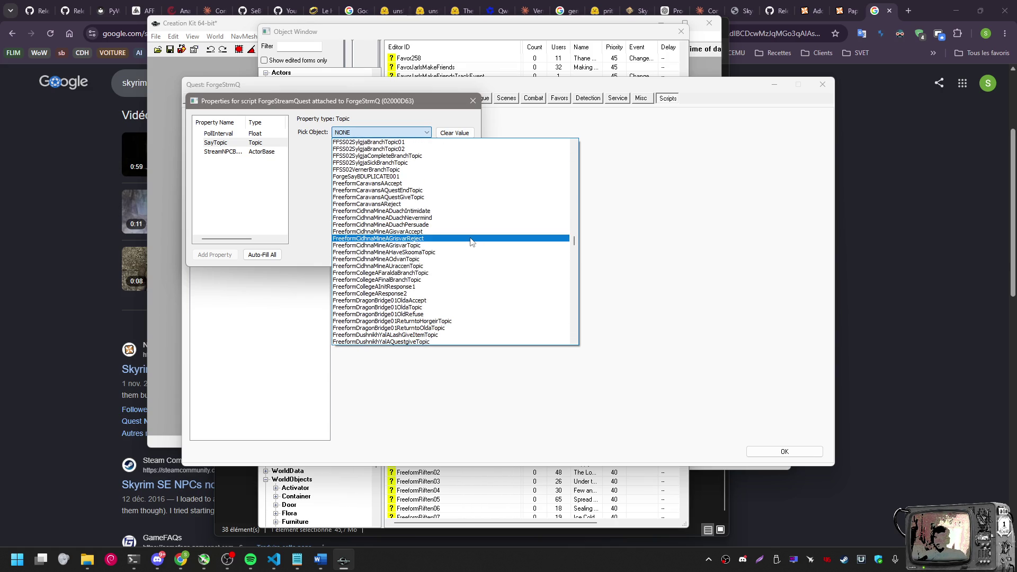
pyautogui.scroll(4, 470, 243)
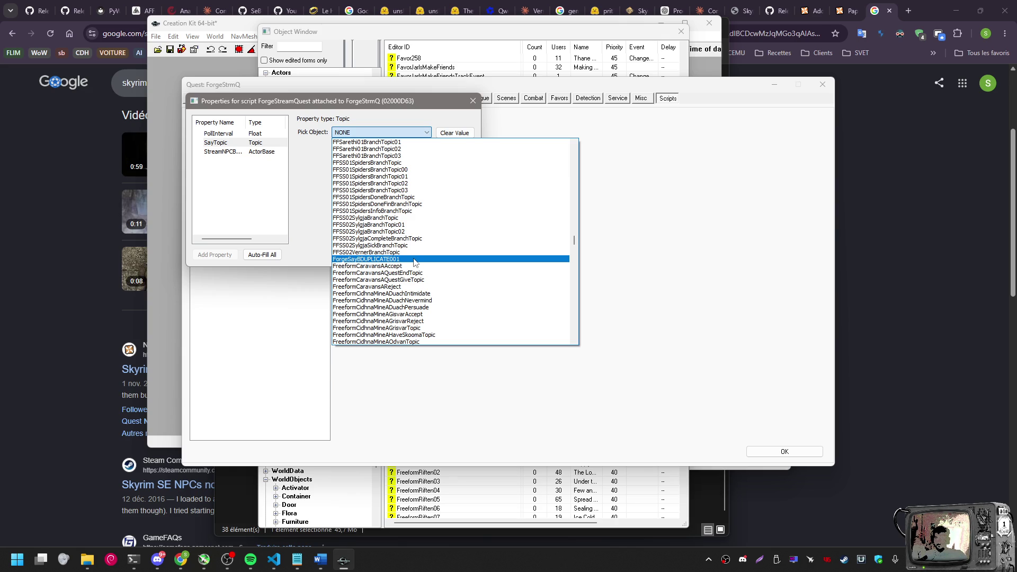
pyautogui.click(414, 260)
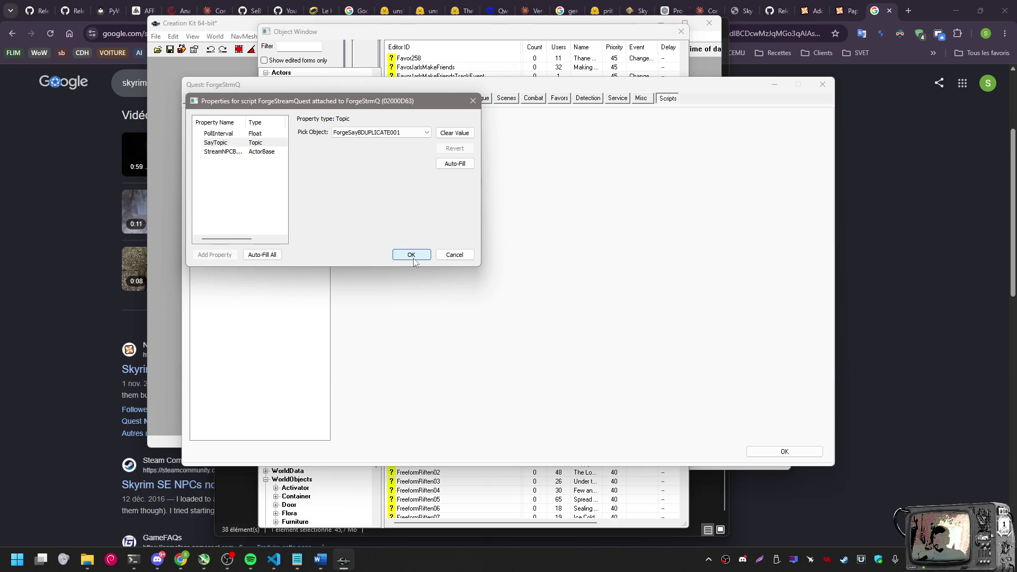
pyautogui.click(412, 255)
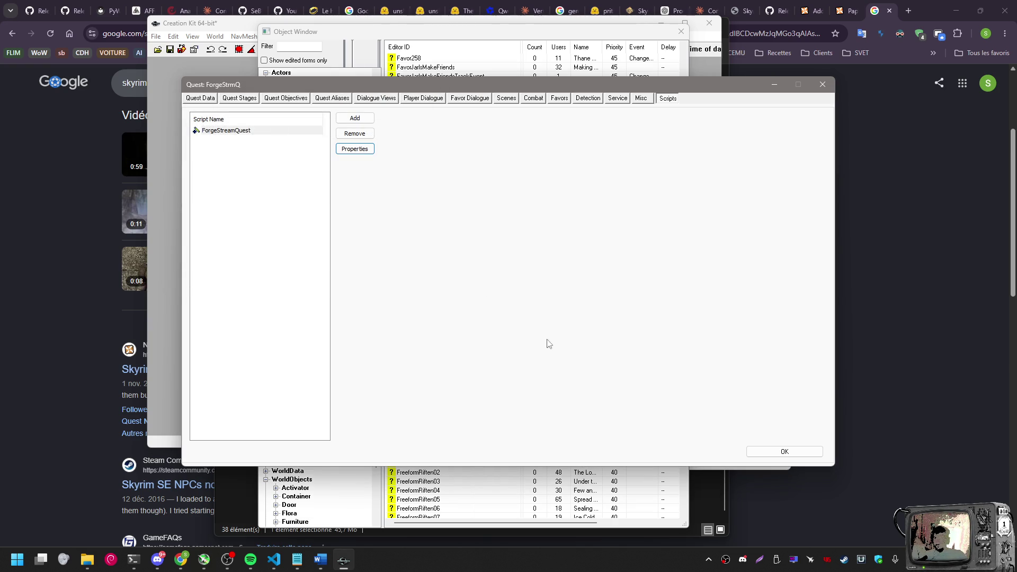
pyautogui.click(785, 453)
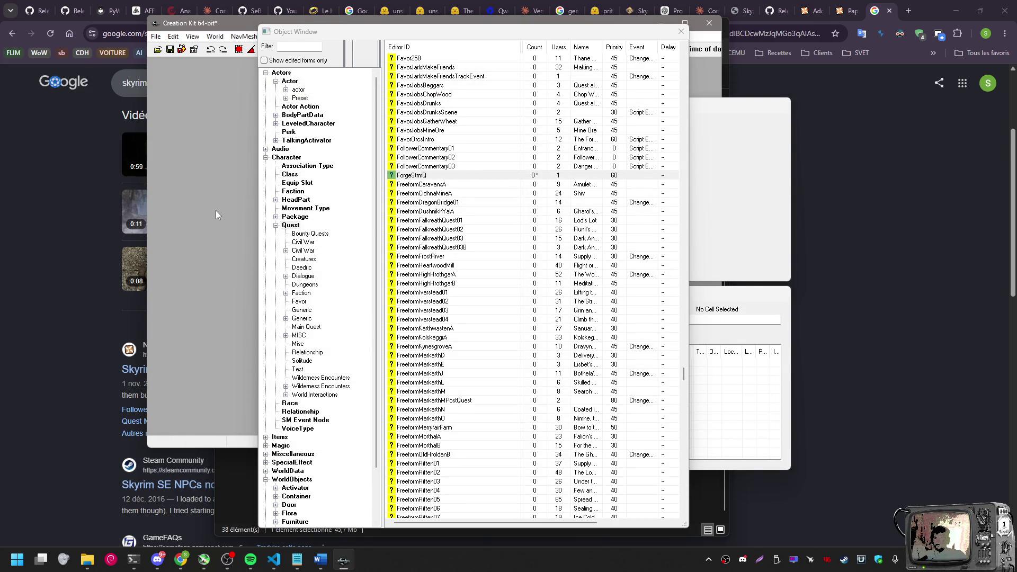
# Start saving the plugin and enter ForgeStream as the file name
pyautogui.click(171, 50)
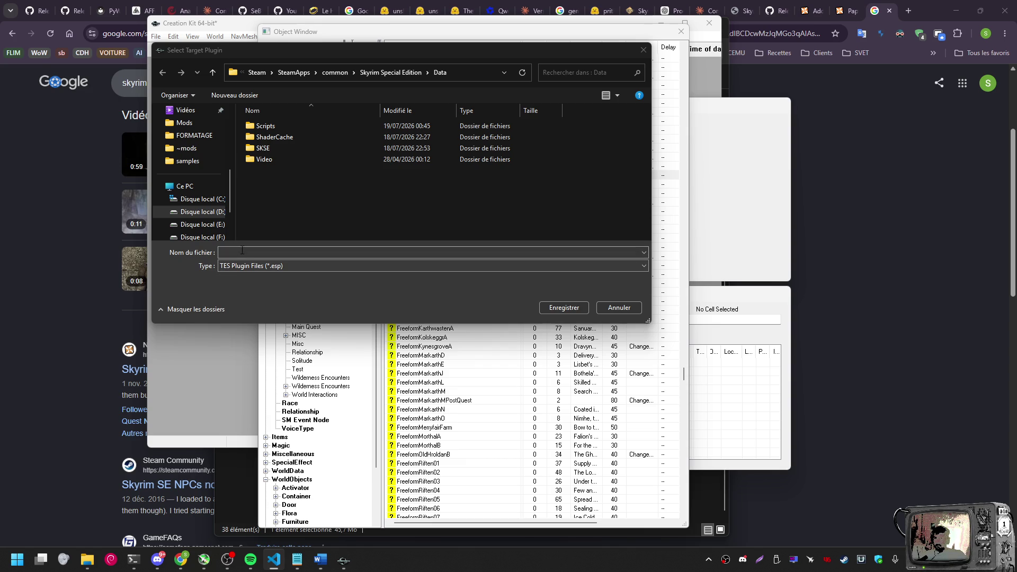
pyautogui.click(260, 252)
pyautogui.write('ForgeStream')
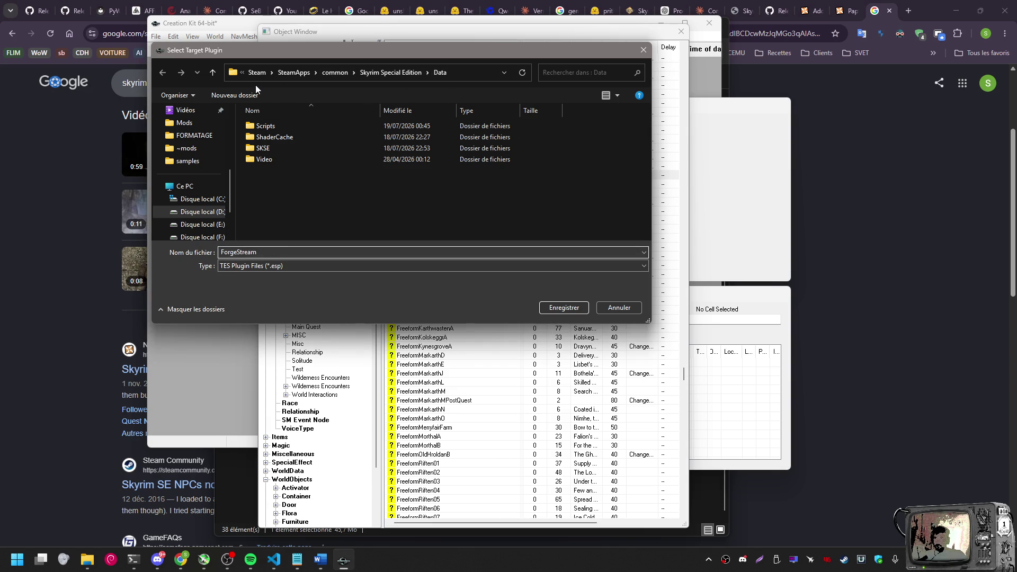
pyautogui.scroll(4, 196, 181)
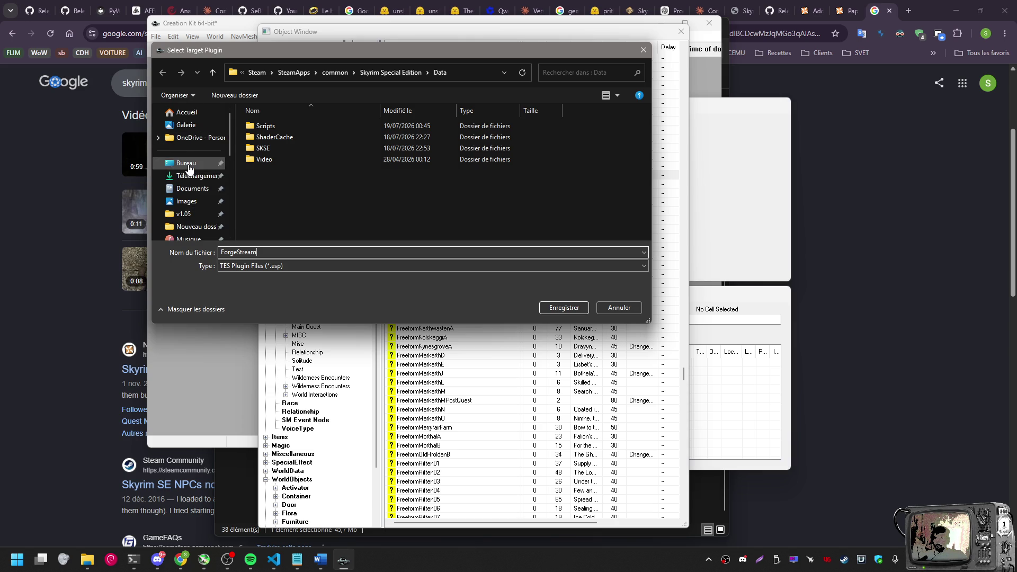
pyautogui.scroll(-4, 189, 168)
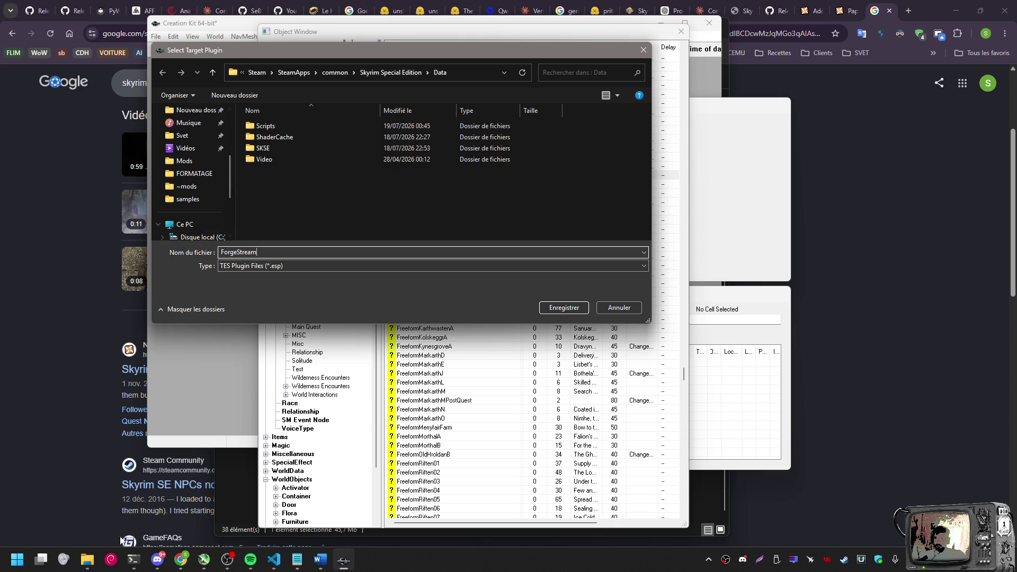
# Bring the samples folder File Explorer window to the front
pyautogui.moveTo(87, 559)
pyautogui.moveTo(400, 503)
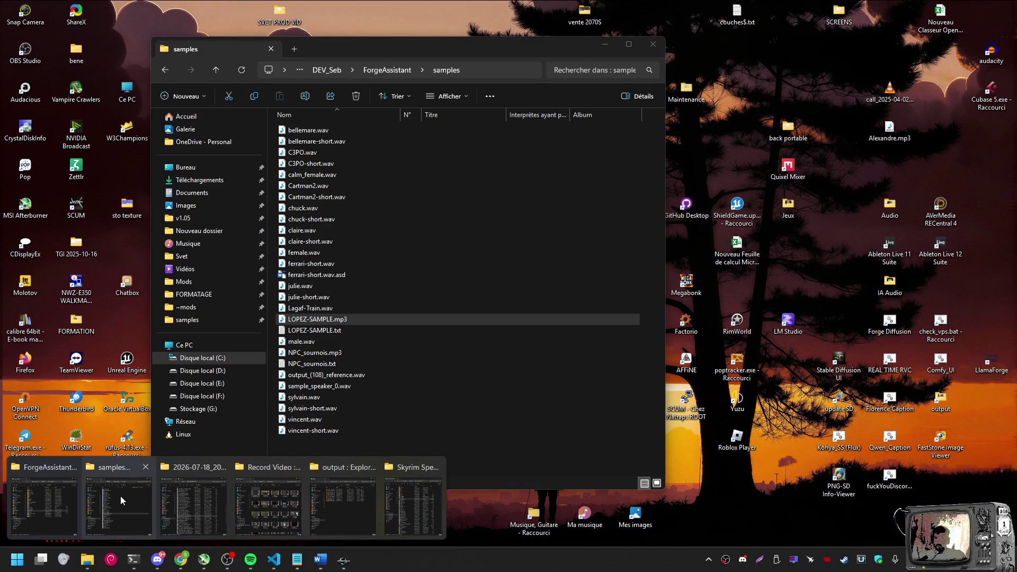
pyautogui.click(120, 496)
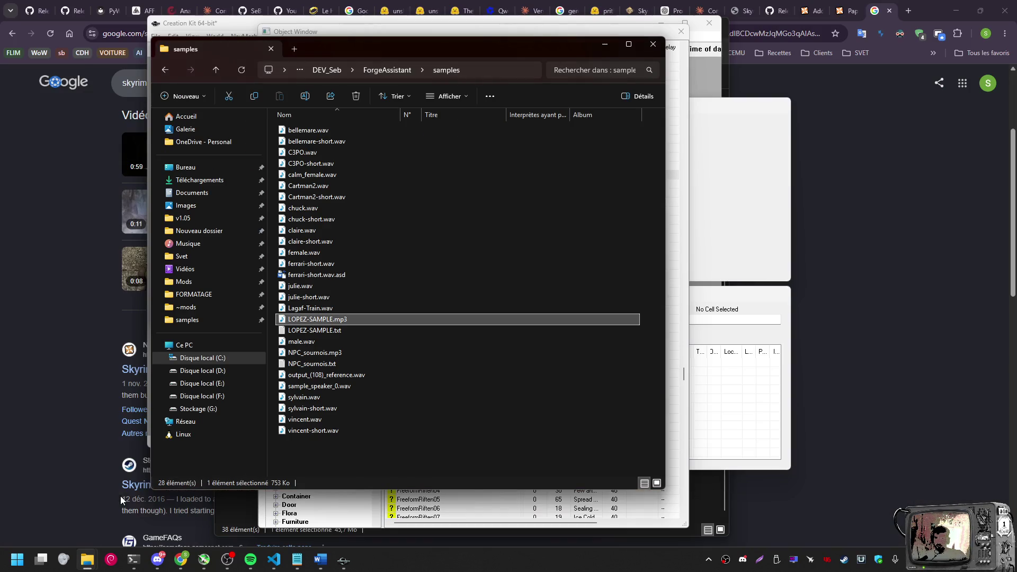
# Open ForgeAssistant's skyrim folder, select its full path, and return to Creation Kit's save prompt
pyautogui.click(371, 72)
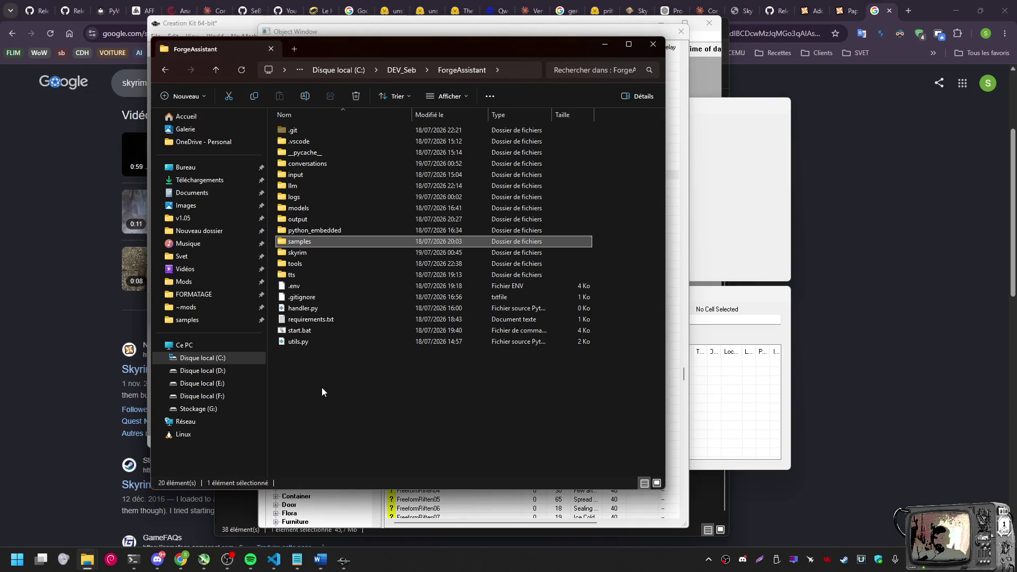
pyautogui.doubleClick(317, 254)
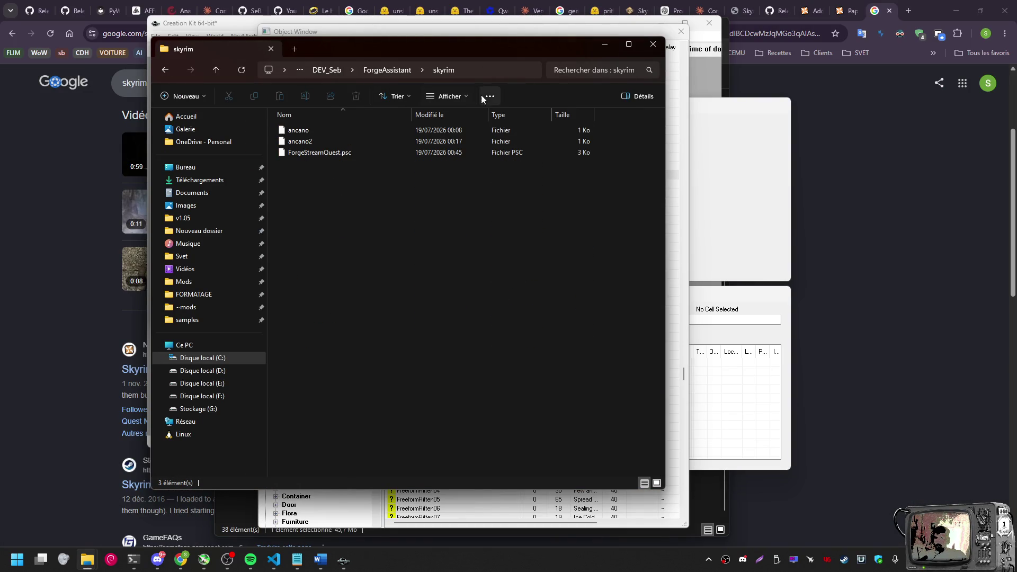
pyautogui.click(481, 69)
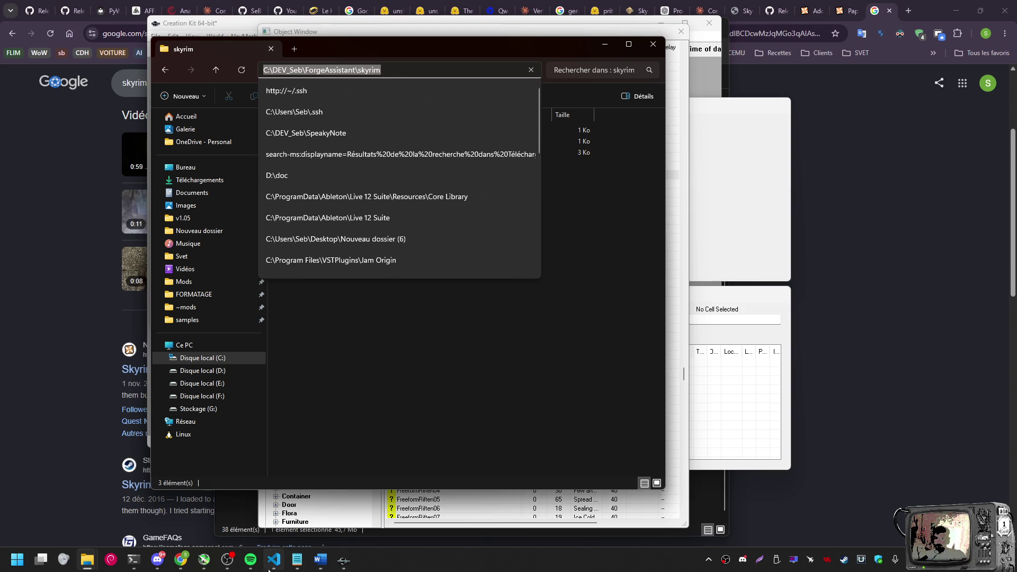
pyautogui.click(344, 561)
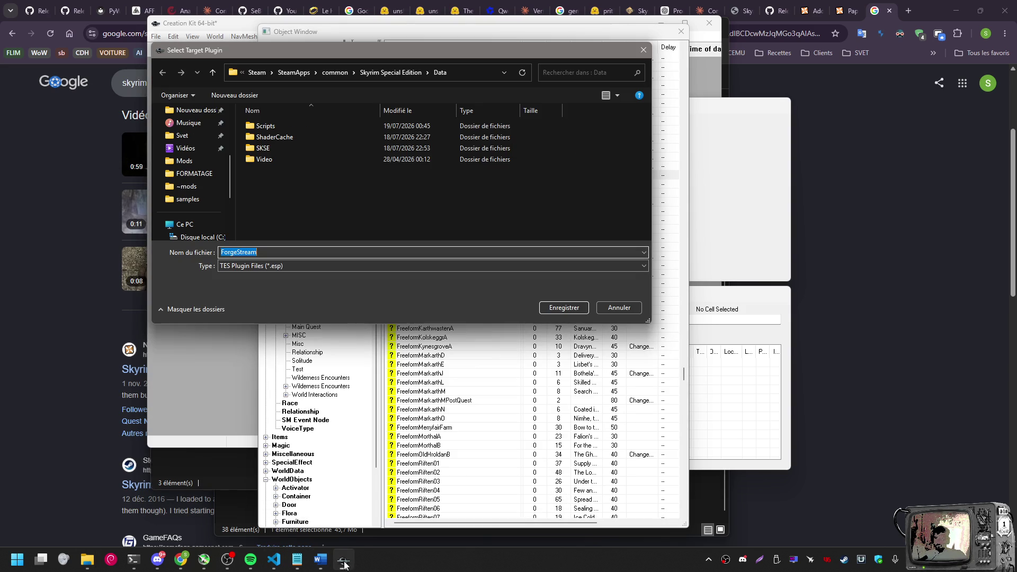
# Paste the skyrim folder path, try saving ForgeStream there, and dismiss the Invalid directory error
pyautogui.click(463, 72)
pyautogui.write('C:\\DEV_Seb\\ForgeAssistant\\skyrim')
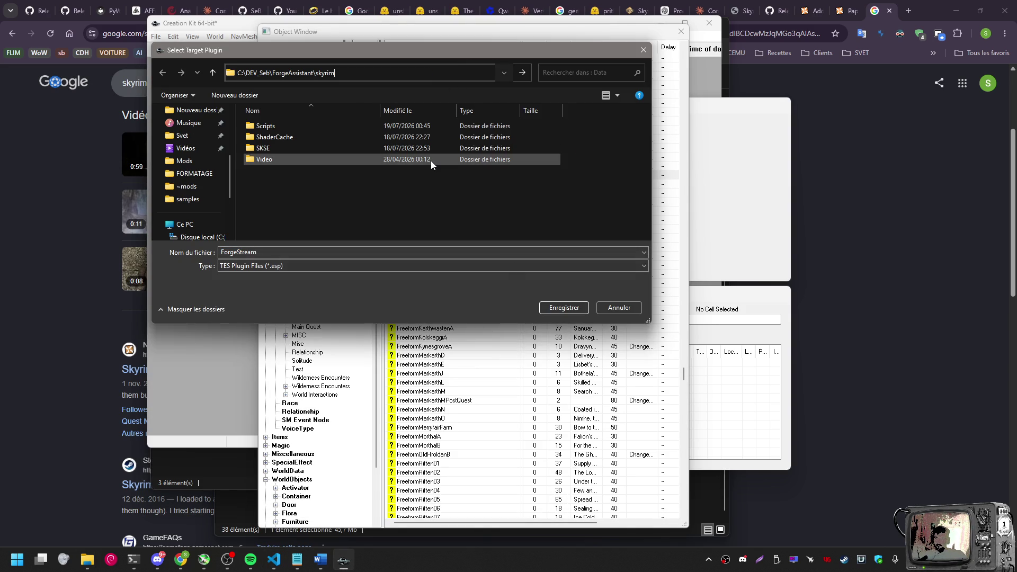
pyautogui.press('Return')
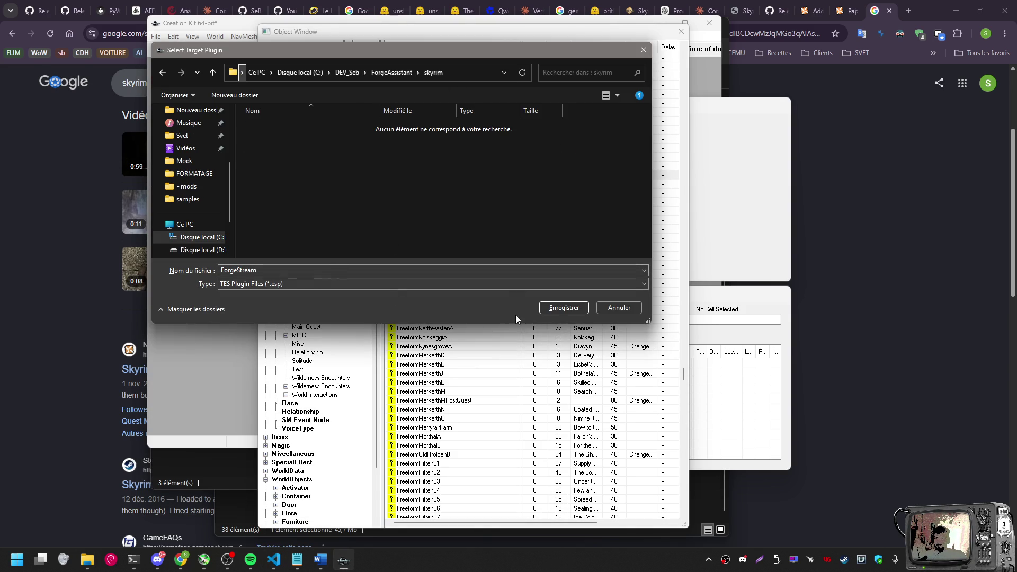
pyautogui.click(576, 308)
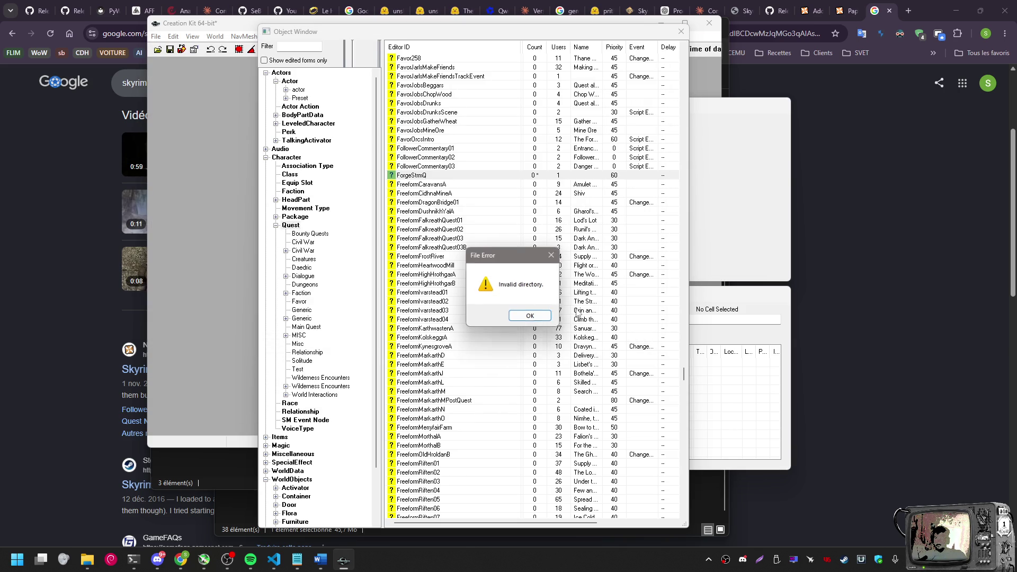
pyautogui.click(530, 317)
# Reopen the plugin save prompt and reposition its window
pyautogui.click(169, 50)
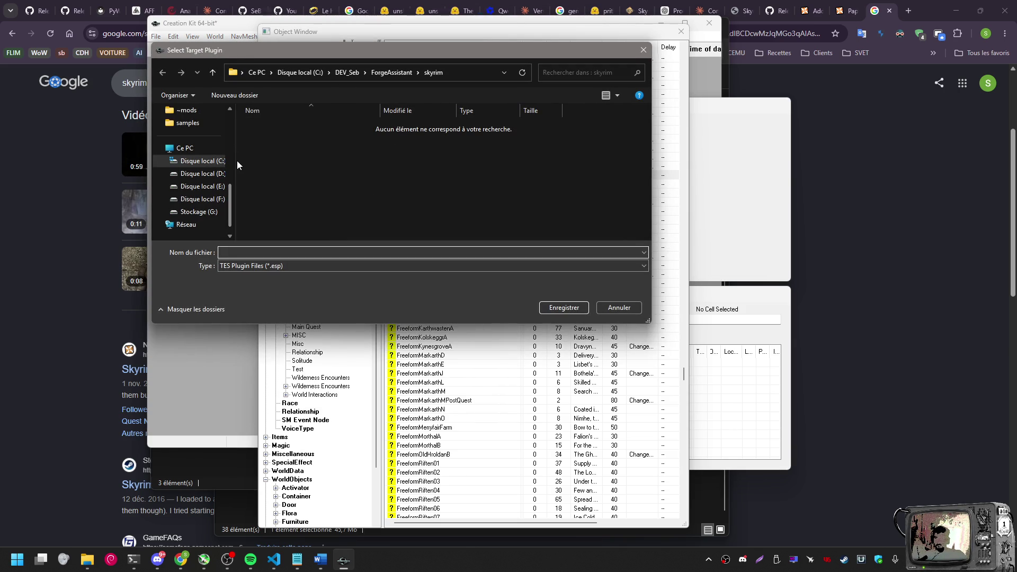
pyautogui.moveTo(231, 196); pyautogui.dragTo(237, 114)
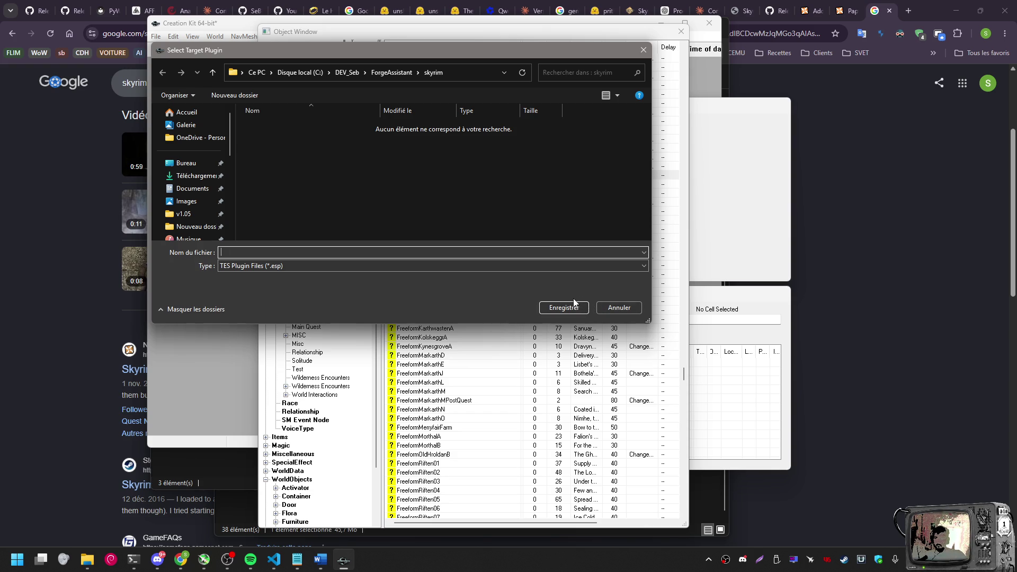
pyautogui.moveTo(229, 126); pyautogui.dragTo(234, 210)
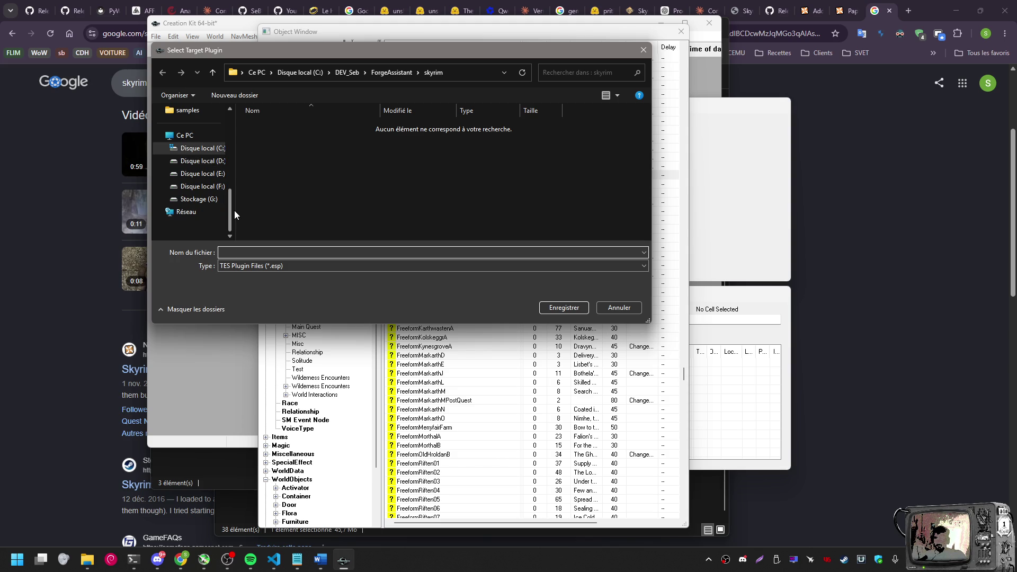
pyautogui.moveTo(273, 559)
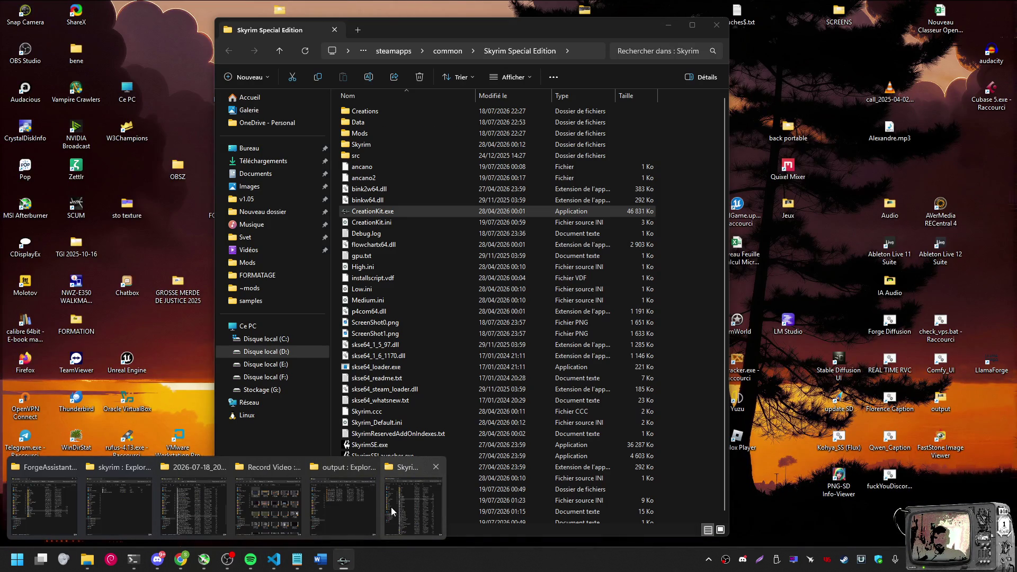
# Select the Skyrim Special Edition folder path in File Explorer's address bar
pyautogui.click(391, 507)
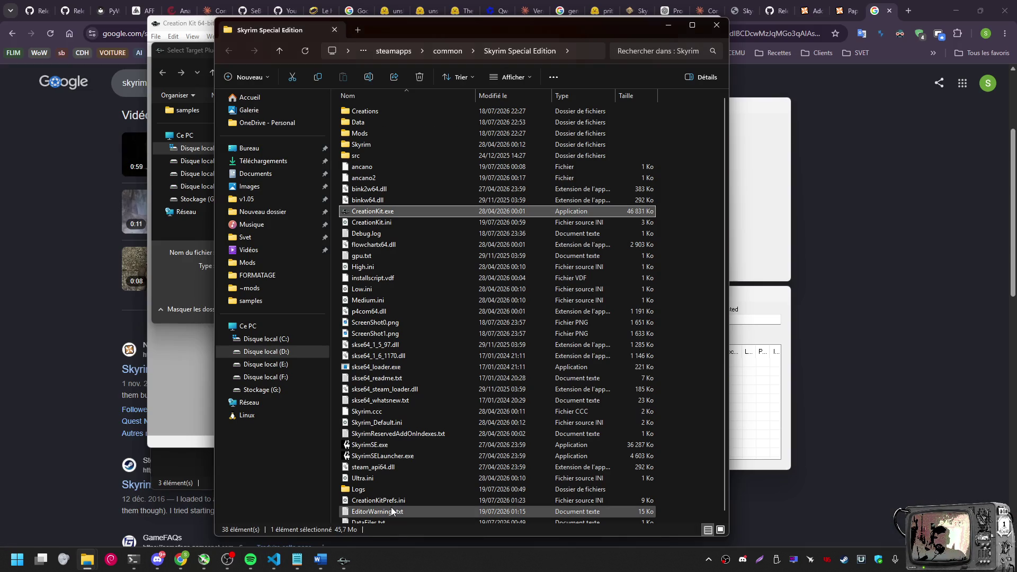
pyautogui.click(567, 51)
pyautogui.click(588, 51)
pyautogui.click(586, 51)
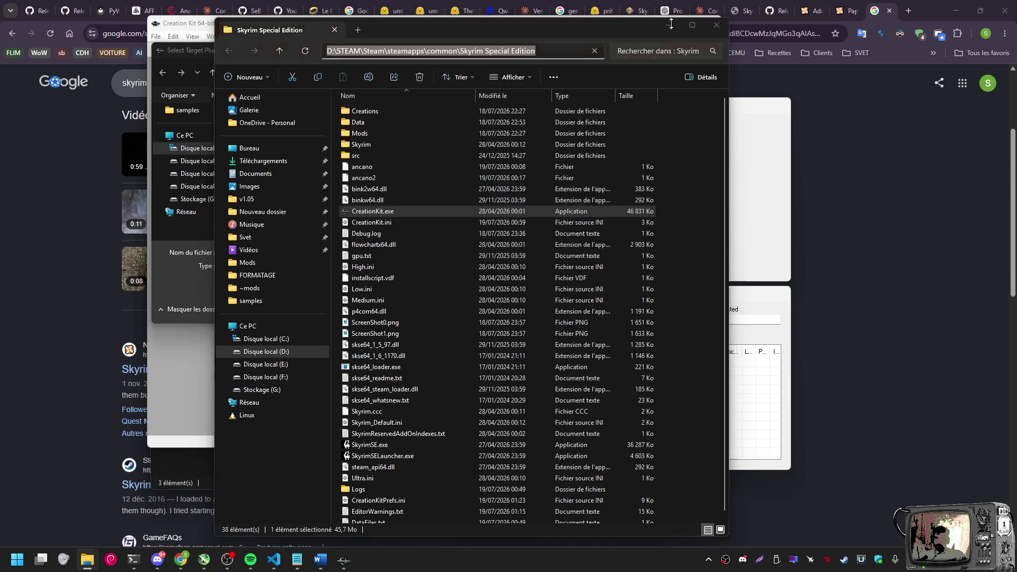
# Paste the Skyrim Special Edition path into the save dialog's address bar and go there
pyautogui.click(672, 23)
pyautogui.click(440, 74)
pyautogui.click(454, 73)
pyautogui.hotkey('ctrl', 'a')
pyautogui.write('D:\\STEAM\\Steam\\steamapps\\common\\Skyrim Special Edition')
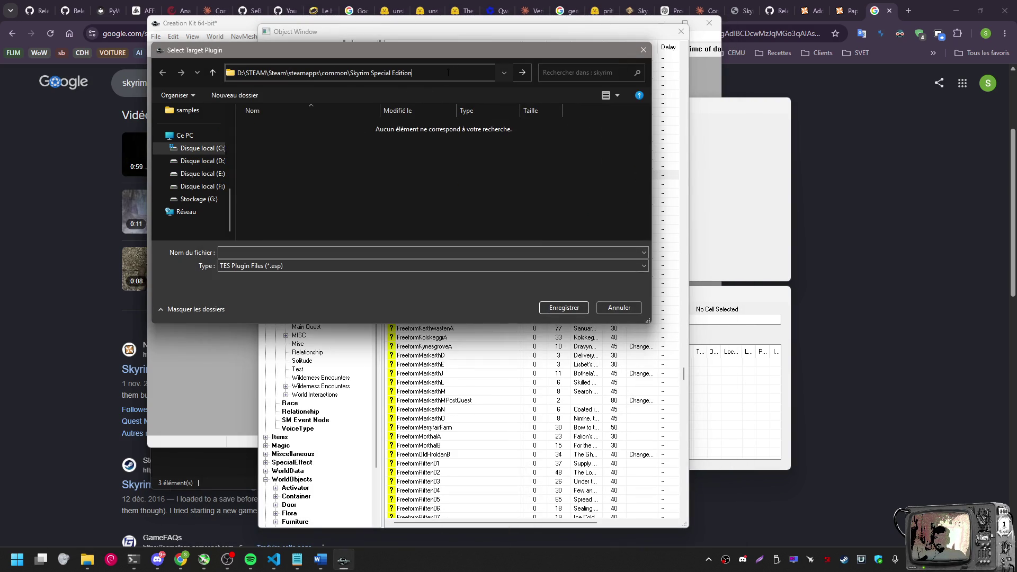
pyautogui.press('Return')
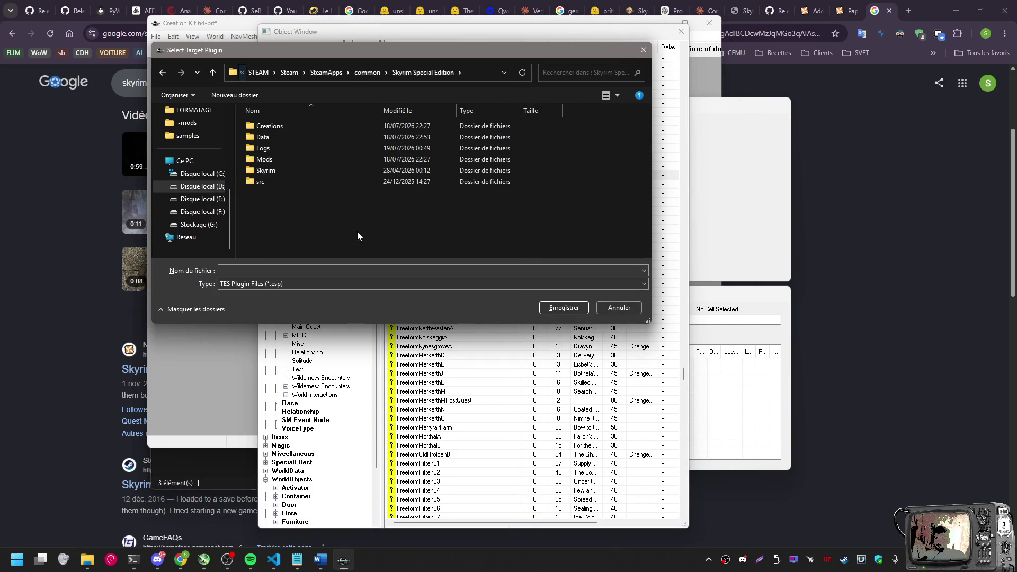
# Fill the file name with ForgeStream from clipboard history, save, and dismiss the warning
pyautogui.click(291, 270)
pyautogui.press('super+period')
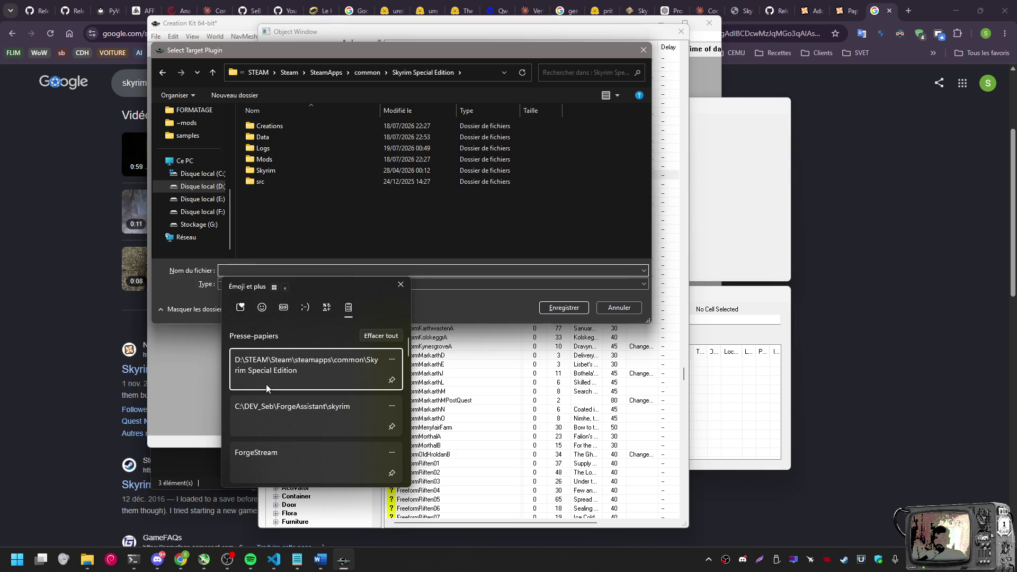
pyautogui.click(263, 456)
pyautogui.click(563, 307)
pyautogui.click(528, 316)
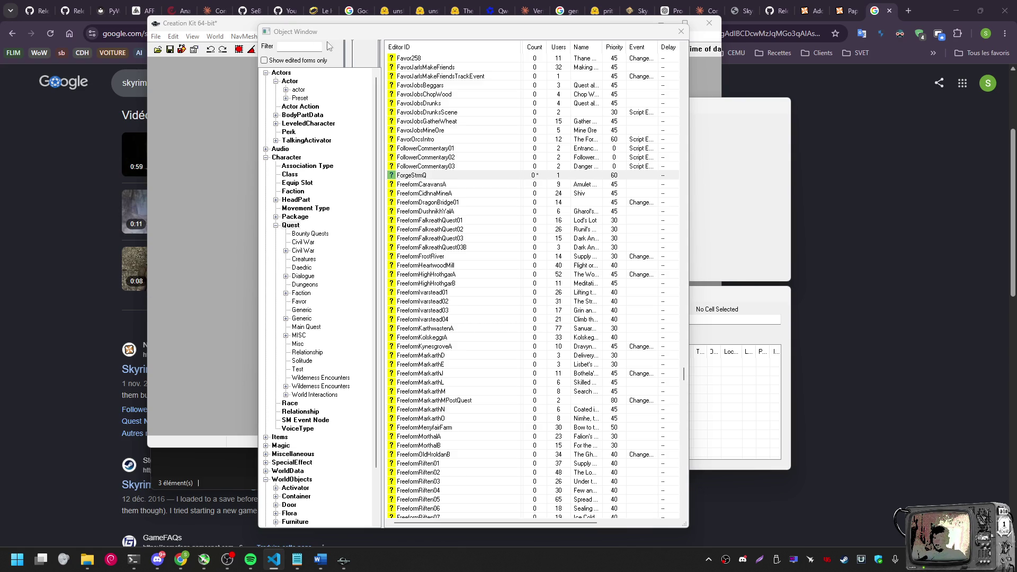
# Reopen the save dialog, go to the Data folder, and save ForgeStream there
pyautogui.click(170, 50)
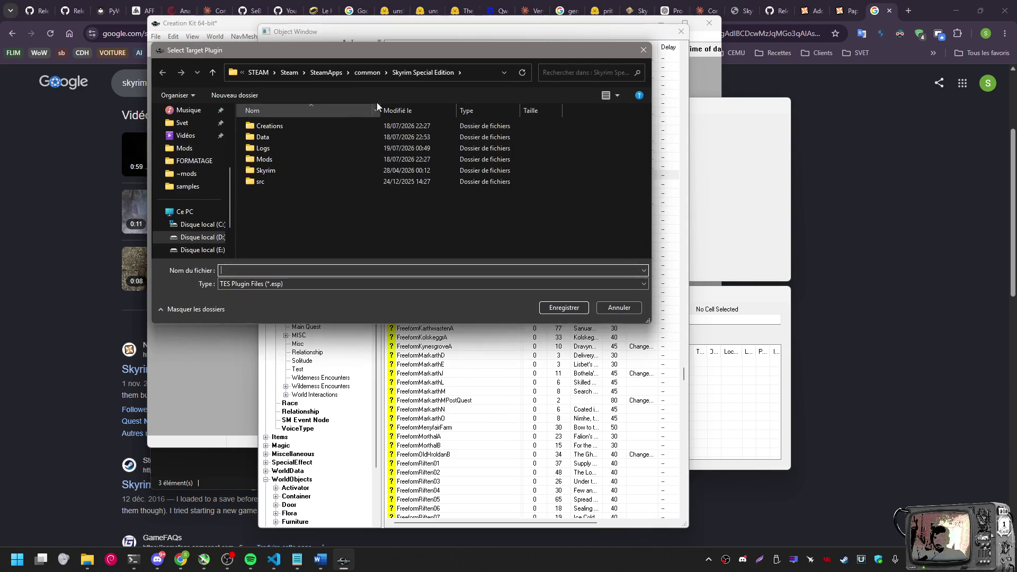
pyautogui.click(470, 72)
pyautogui.press('Return')
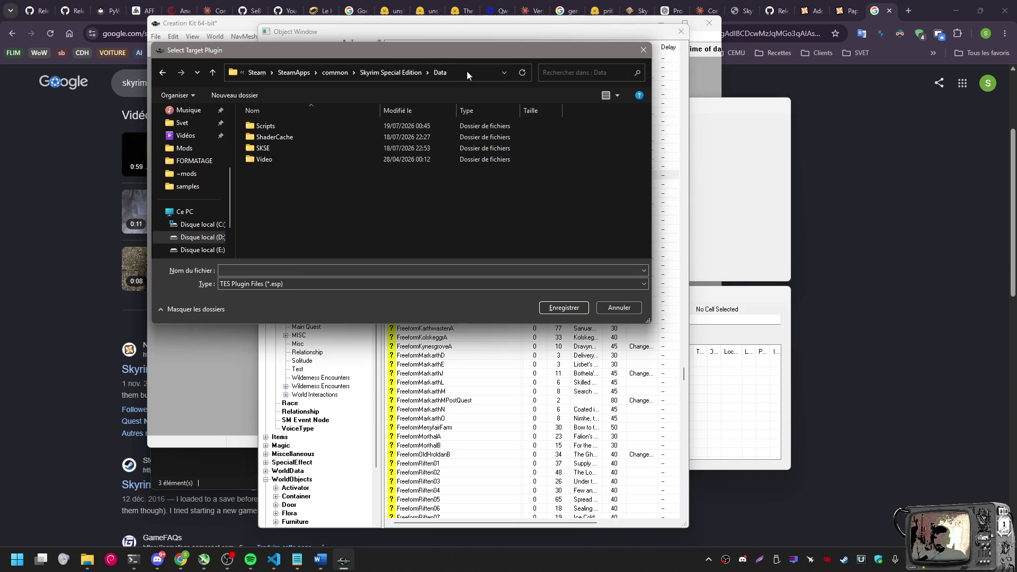
pyautogui.click(268, 270)
pyautogui.press('super+v')
pyautogui.scroll(-2, 259, 441)
pyautogui.click(271, 420)
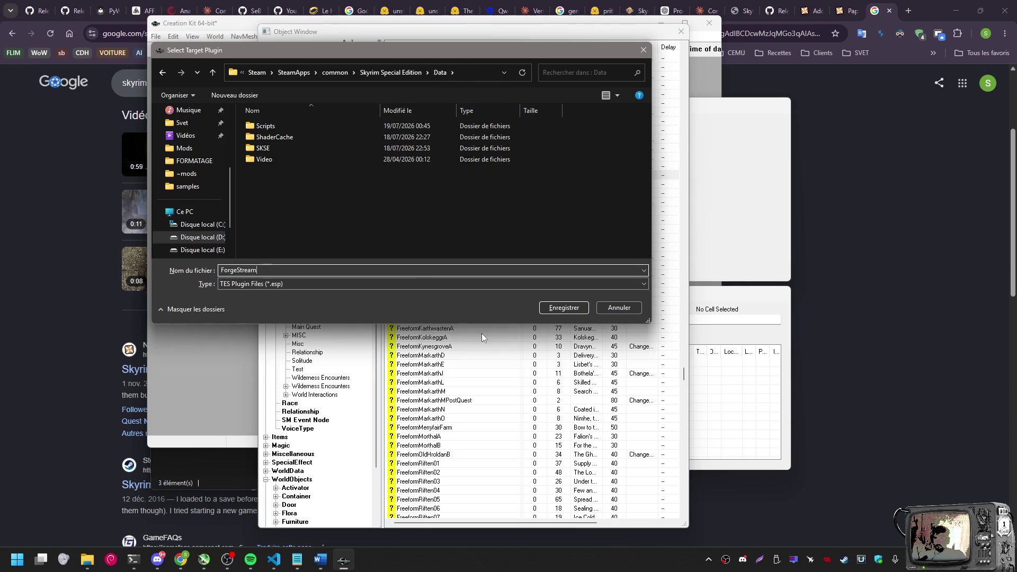
pyautogui.click(552, 309)
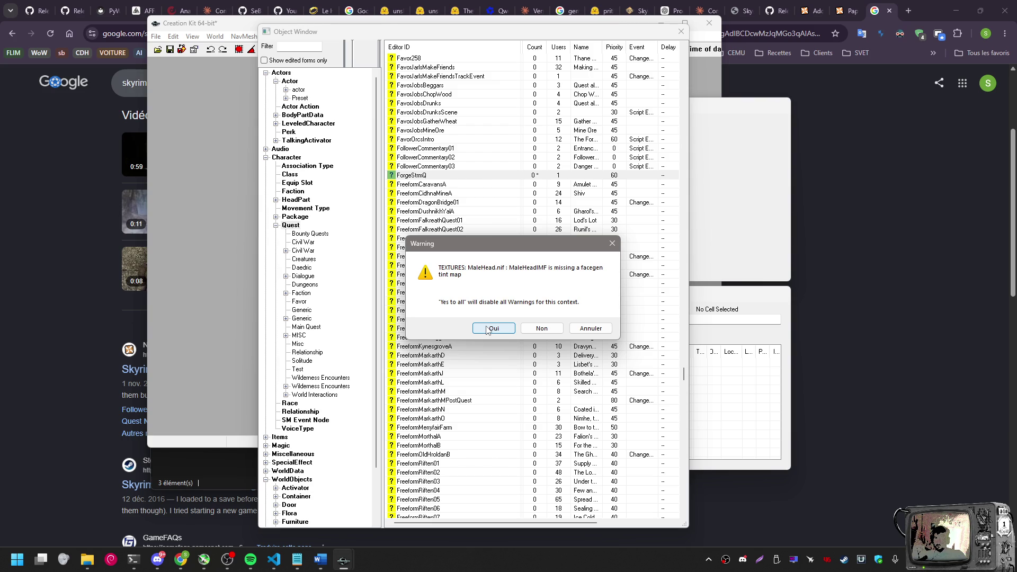
# Capture a screenshot of the facegen tint map warning box and copy it
pyautogui.press('Print')
pyautogui.moveTo(407, 234)
pyautogui.mouseDown()
pyautogui.moveTo(561, 334)
pyautogui.moveTo(623, 343)
pyautogui.mouseUp()
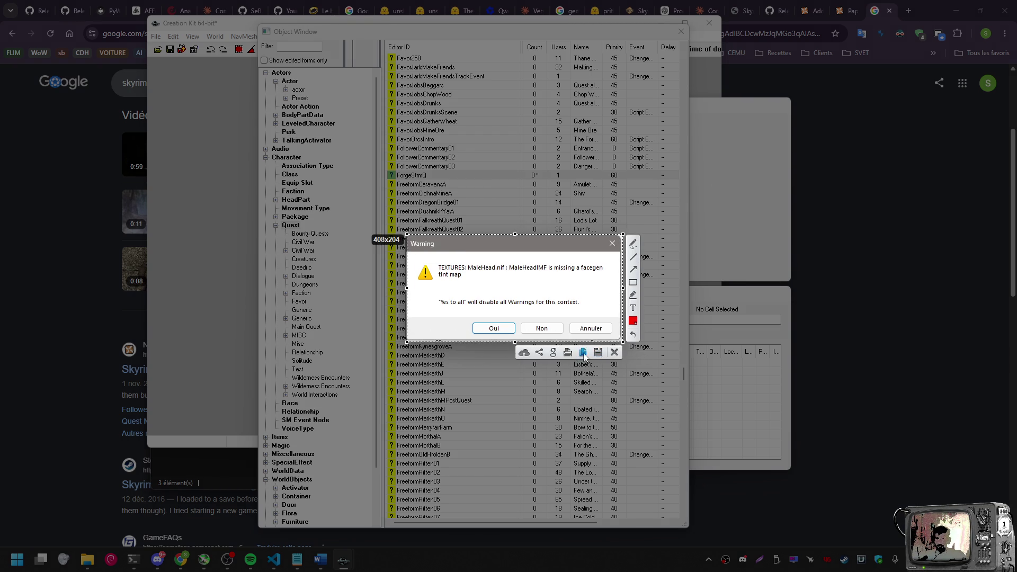
pyautogui.click(584, 353)
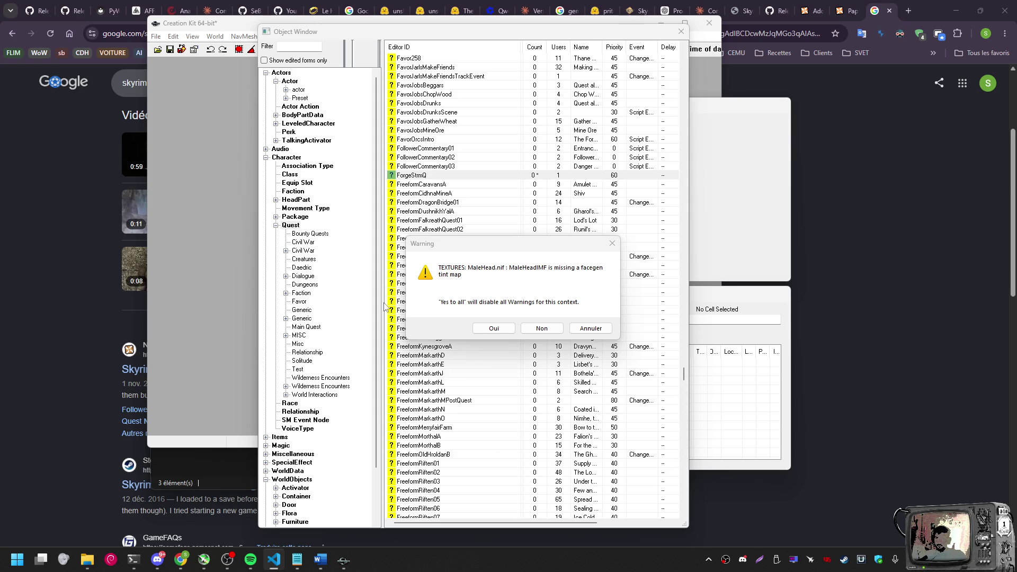
# Accept the tint map and texture conversion warnings, then clear the Warnings log
pyautogui.click(477, 278)
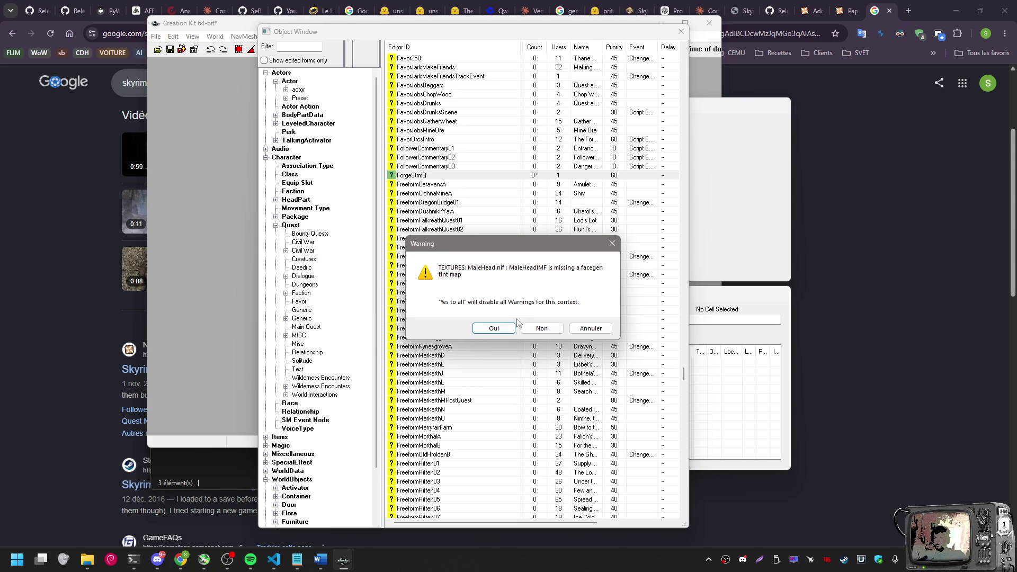
pyautogui.click(494, 329)
pyautogui.click(492, 326)
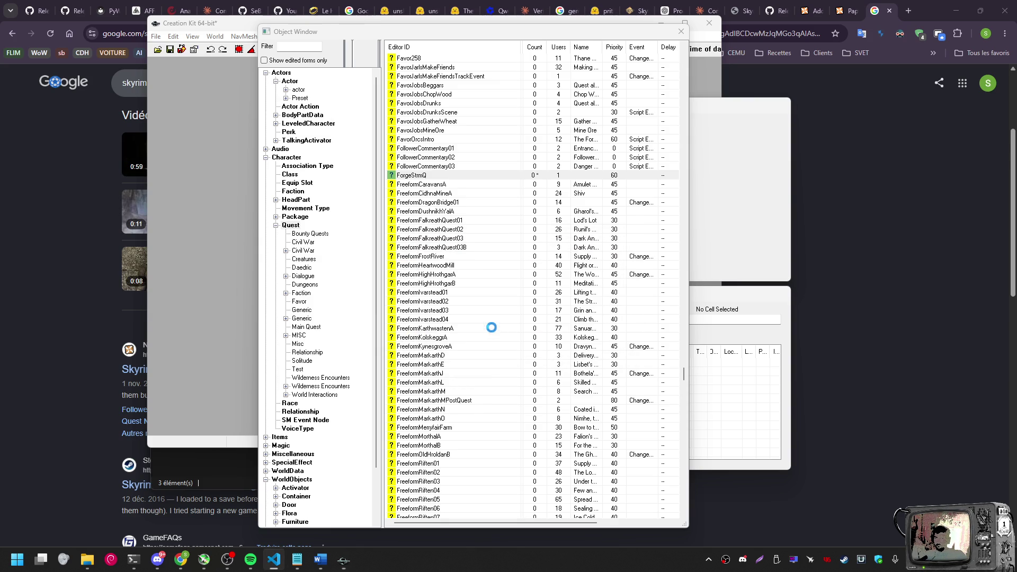
pyautogui.click(230, 275)
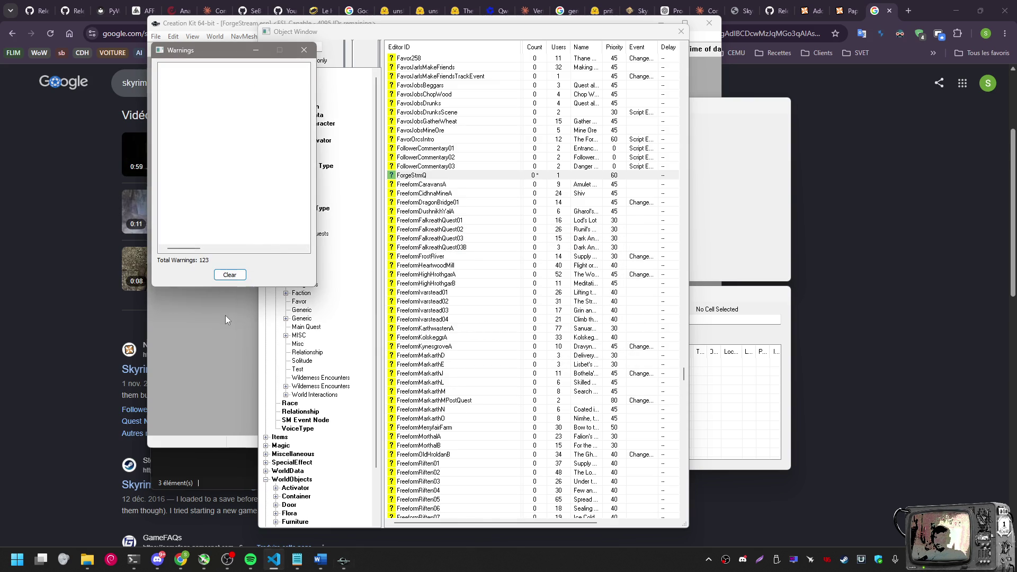
# Close the Warnings log and collapse the Quest branch of the Object Window tree
pyautogui.click(263, 52)
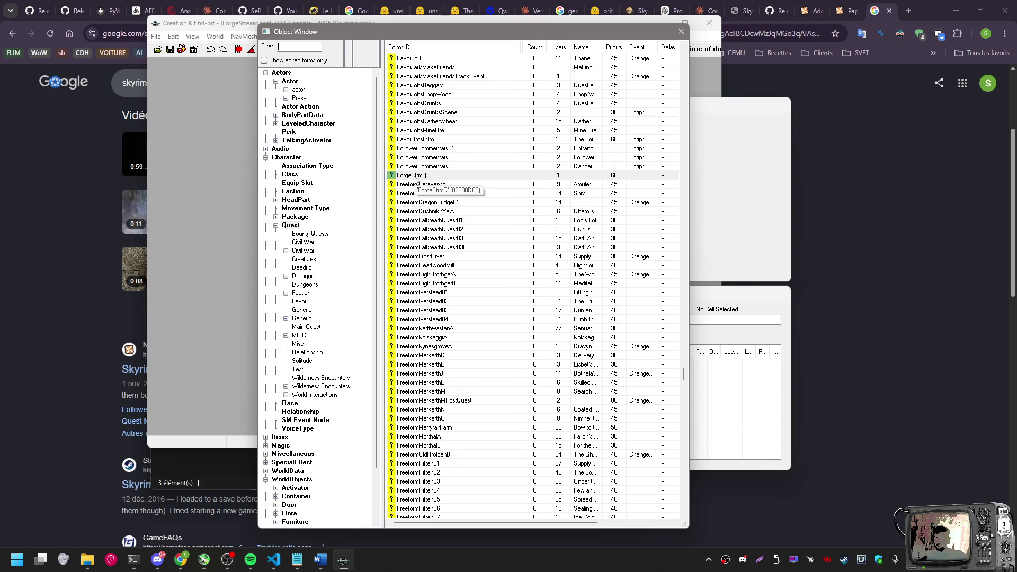
pyautogui.scroll(13, 457, 171)
pyautogui.scroll(12, 457, 172)
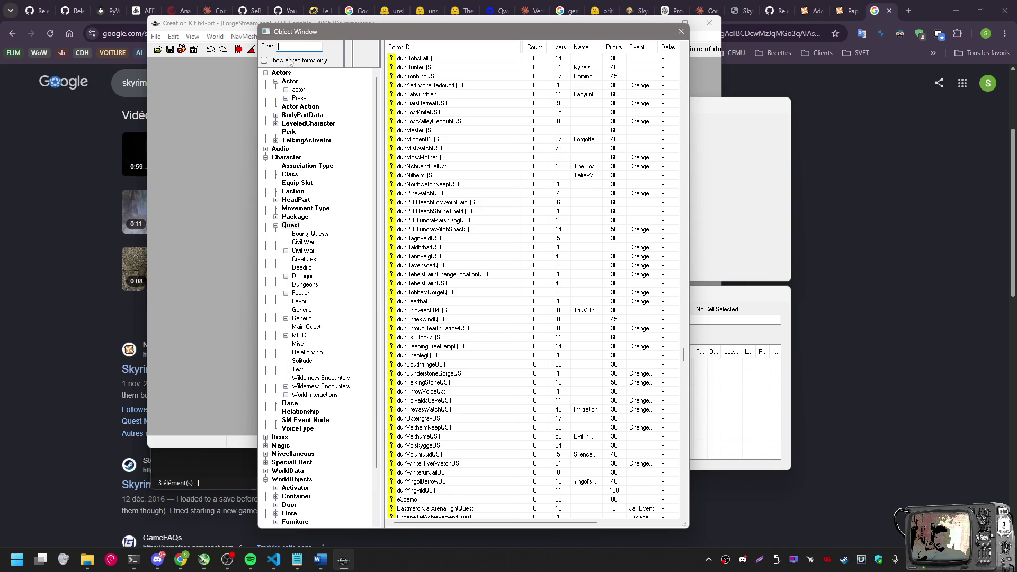
pyautogui.write('Forge')
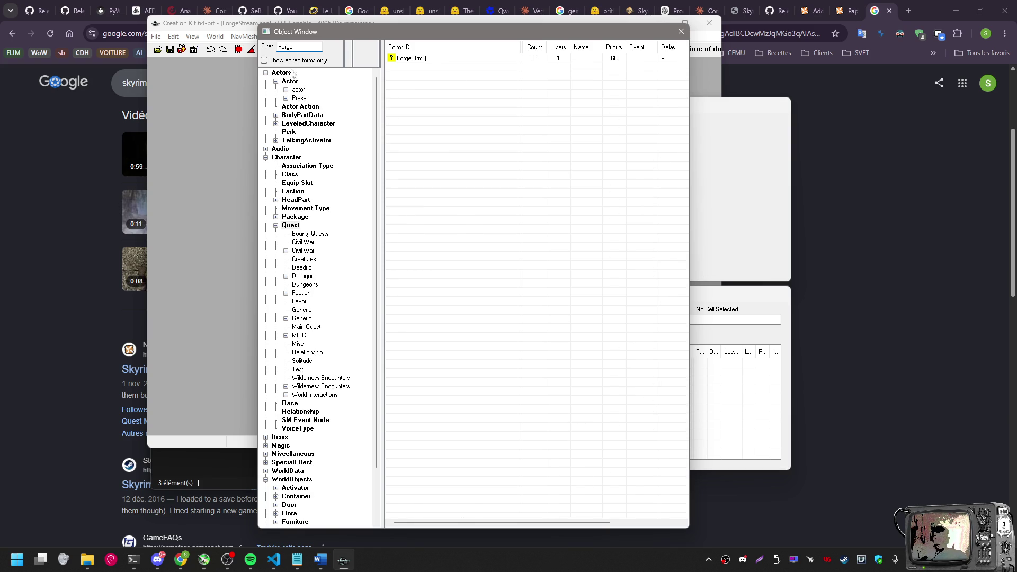
pyautogui.click(276, 225)
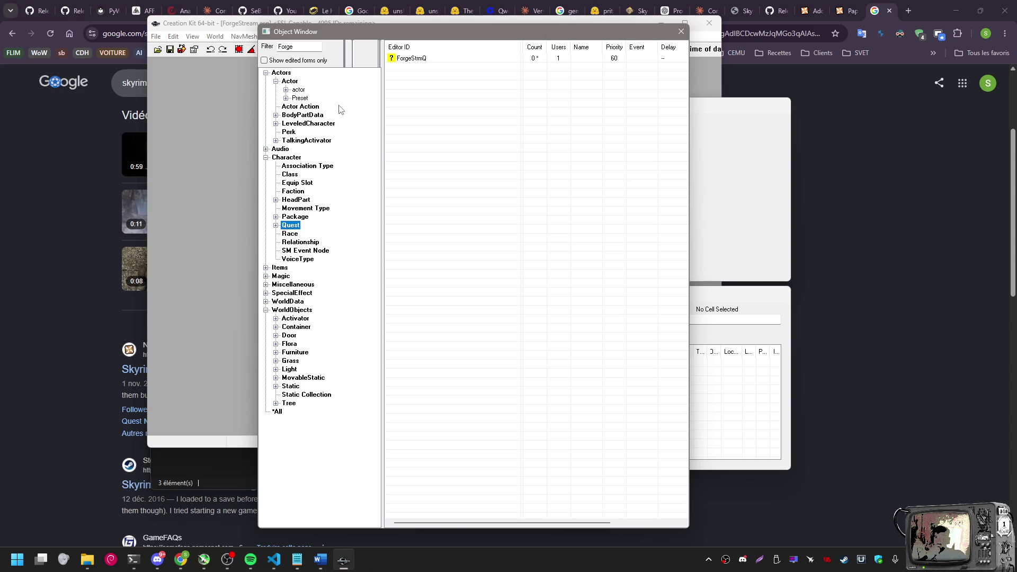
# Clear the Forge filter, list all Quest records, and select ForgeStrmQ
pyautogui.click(305, 47)
pyautogui.doubleClick(305, 47)
pyautogui.press('BackSpace')
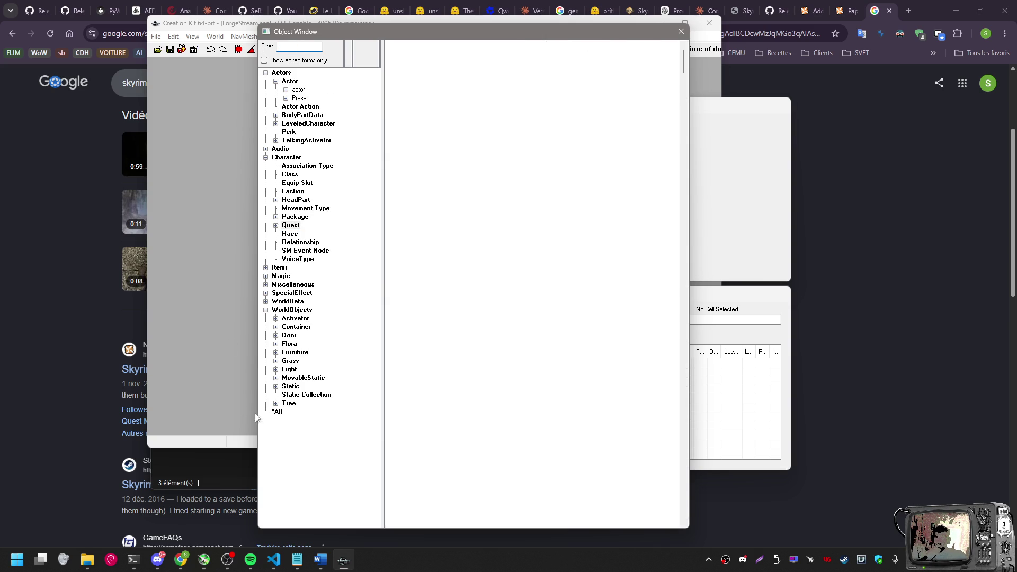
pyautogui.click(308, 450)
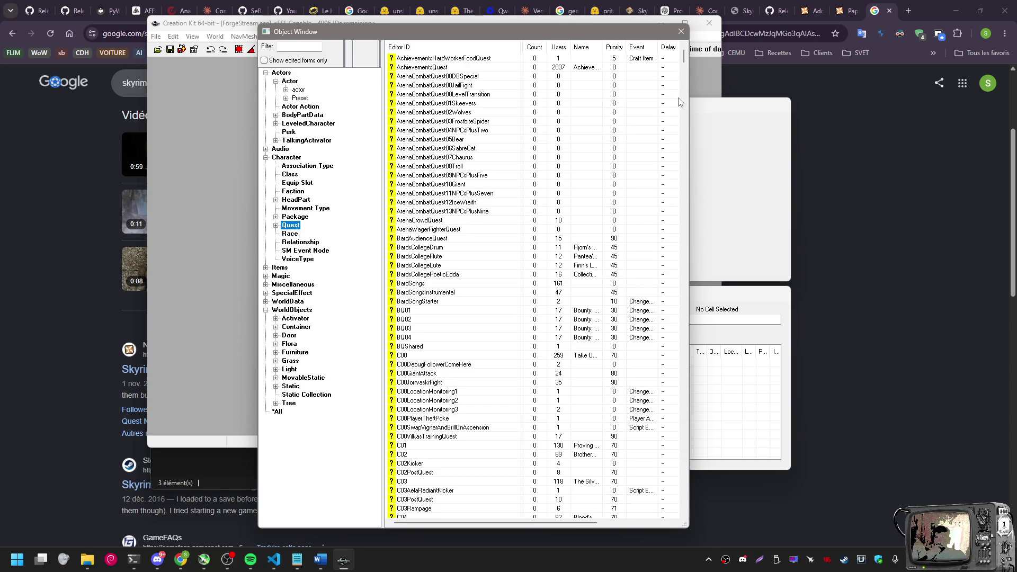
pyautogui.moveTo(684, 58)
pyautogui.mouseDown()
pyautogui.moveTo(676, 397)
pyautogui.moveTo(681, 375)
pyautogui.mouseUp()
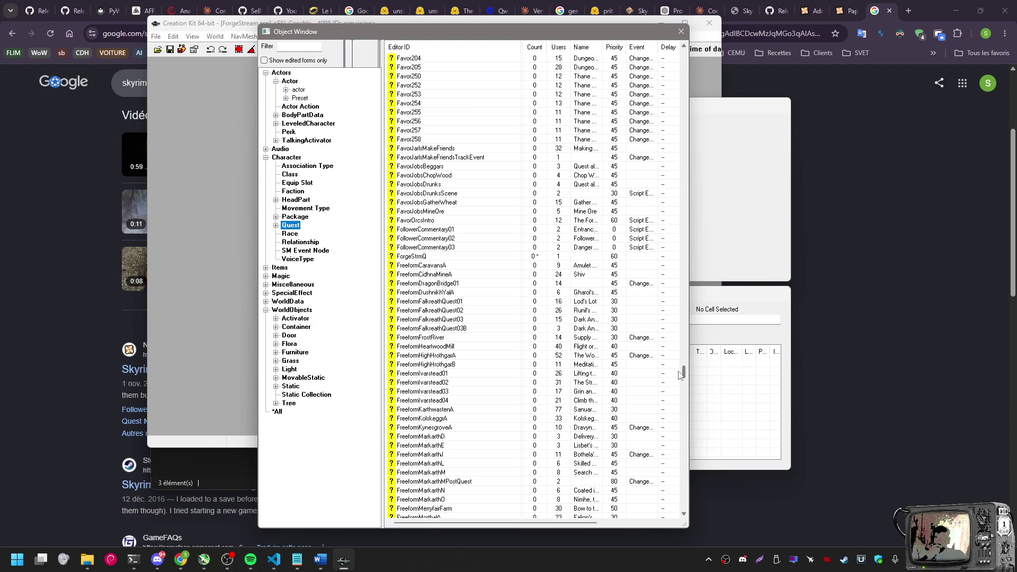
pyautogui.click(419, 256)
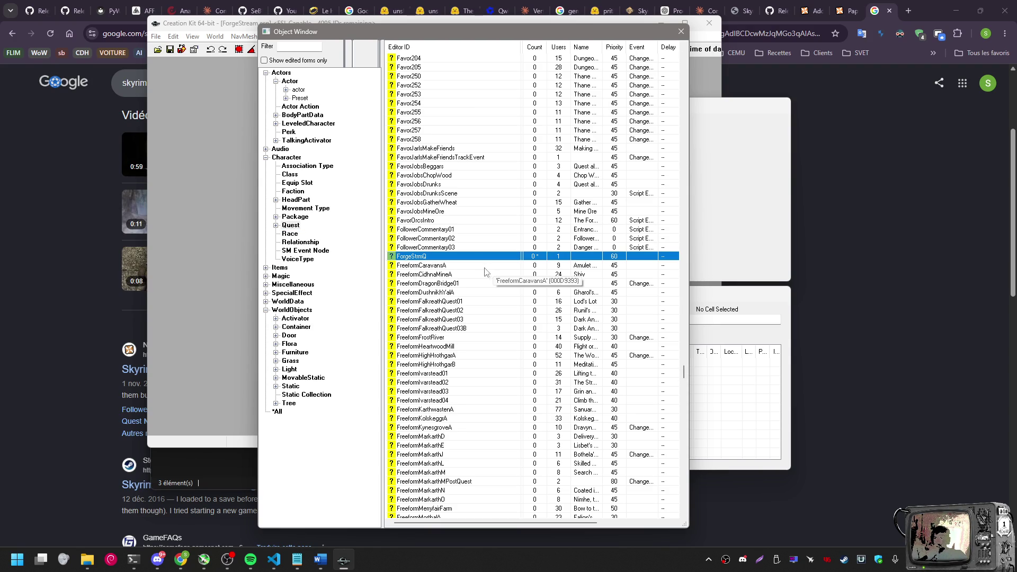
pyautogui.moveTo(640, 30)
pyautogui.mouseDown()
pyautogui.moveTo(534, 215)
pyautogui.moveTo(542, 88)
pyautogui.moveTo(579, 26)
pyautogui.mouseUp()
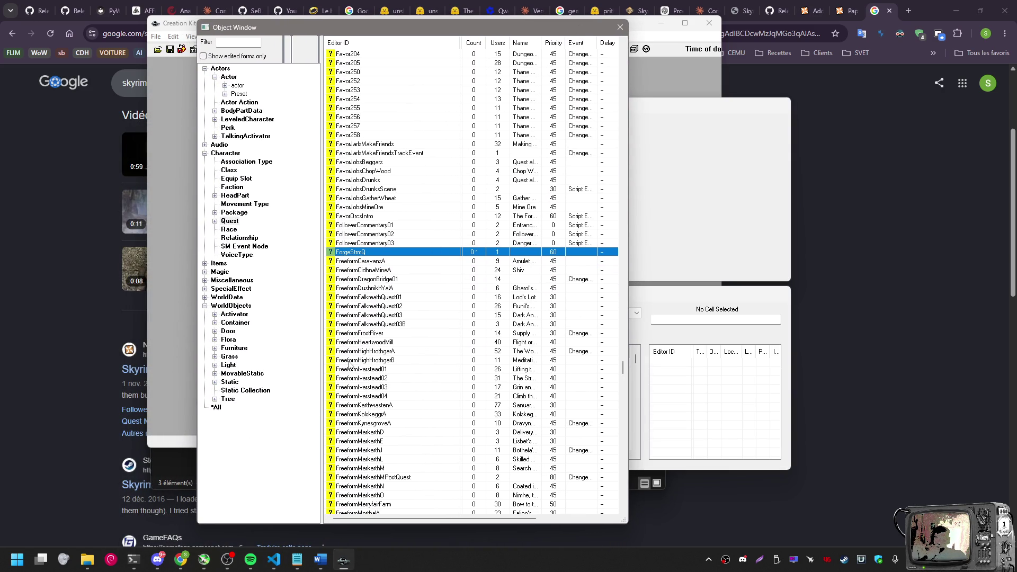
# Browse the Quest, Relationship, Character and Actors categories in the Object Window
pyautogui.click(231, 222)
pyautogui.click(238, 239)
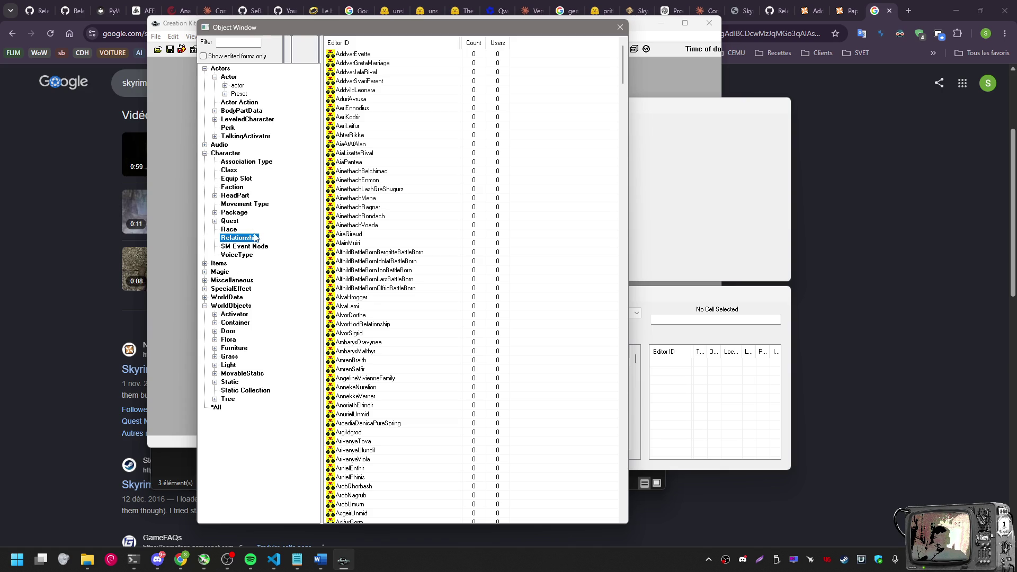
pyautogui.click(236, 225)
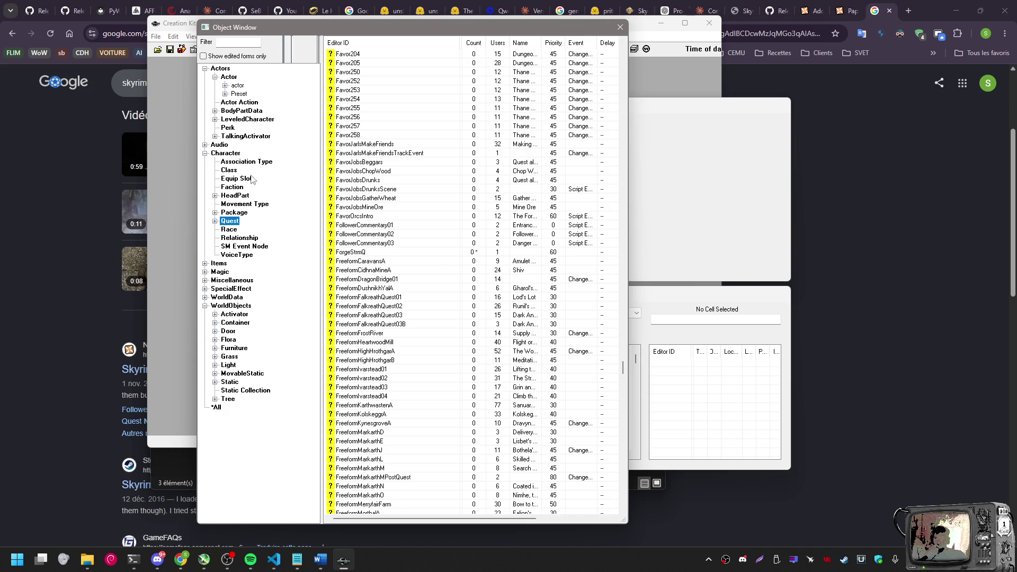
pyautogui.click(236, 153)
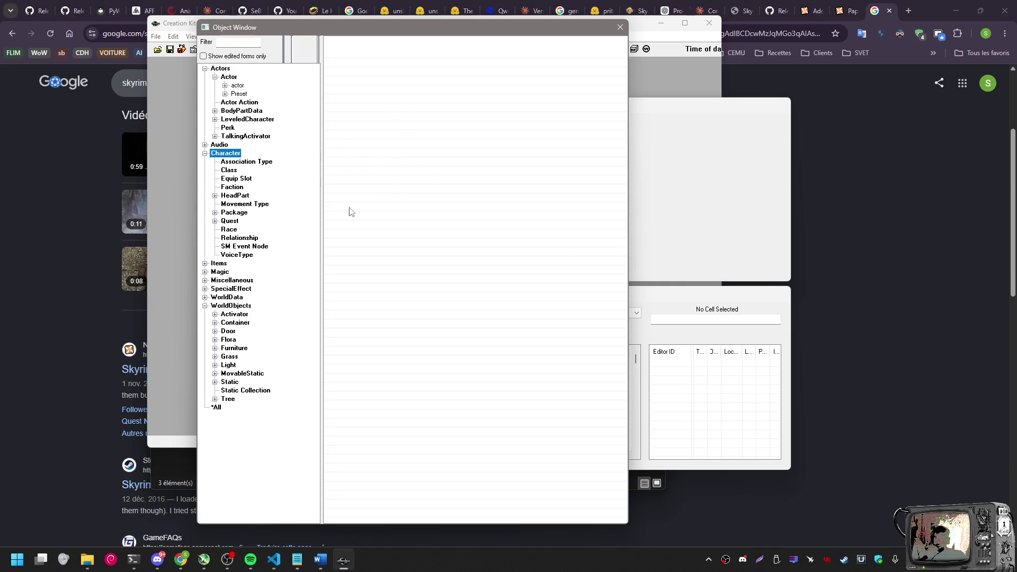
pyautogui.click(220, 68)
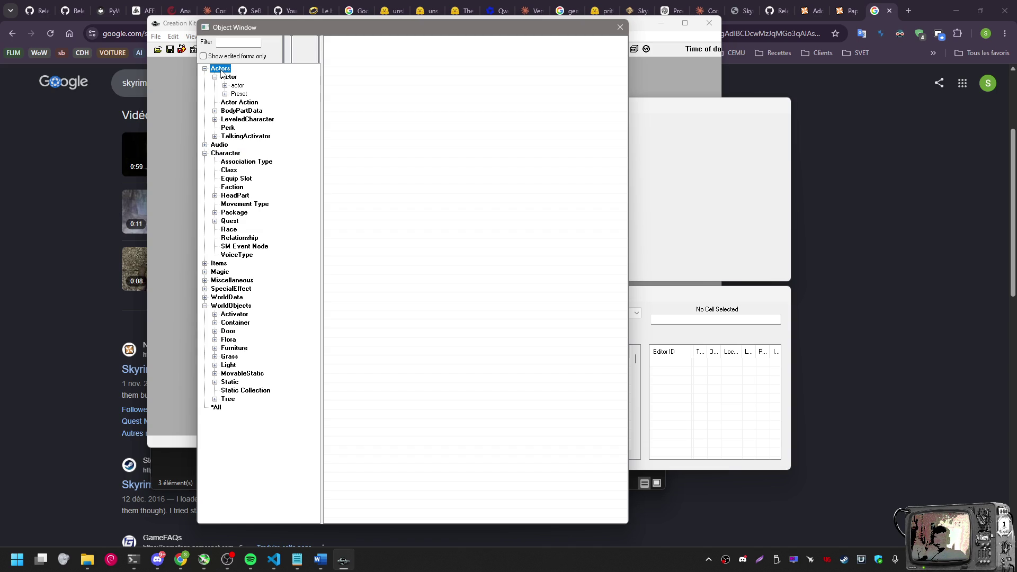
# Try filter text in the Object Window Filter box, then clear it
pyautogui.click(232, 41)
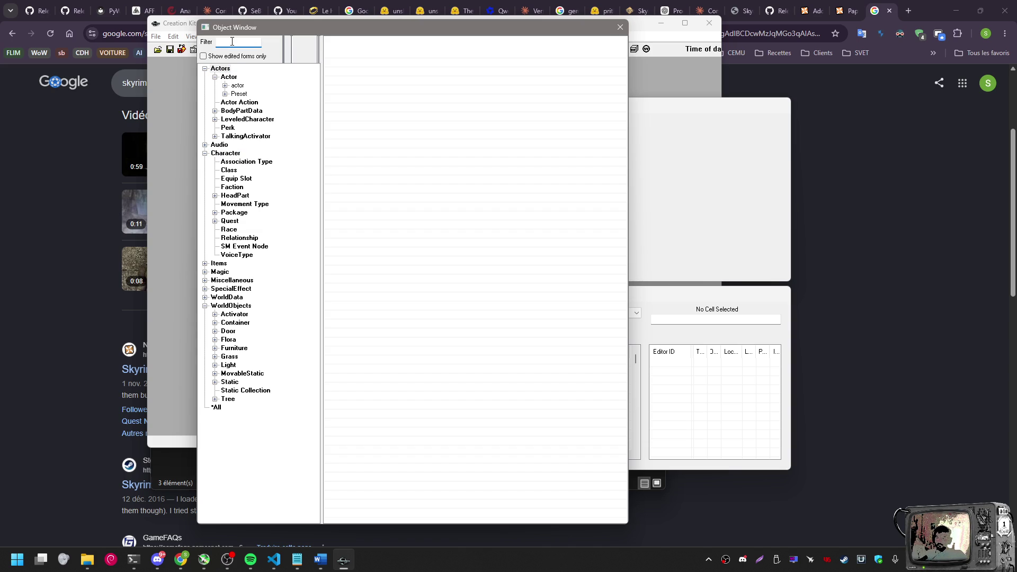
pyautogui.write('agd')
pyautogui.press('BackSpace')
pyautogui.press('BackSpace')
pyautogui.press('BackSpace')
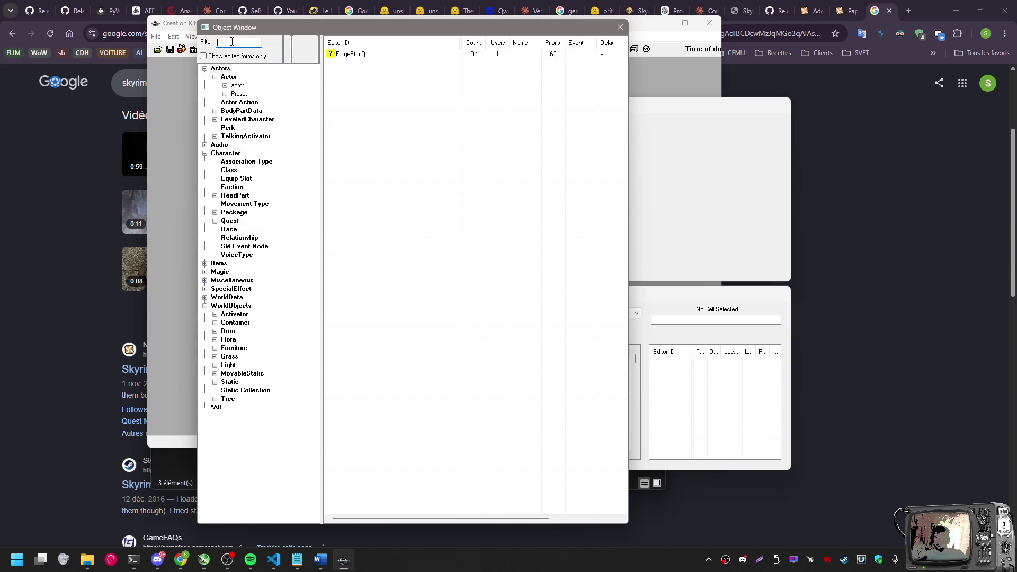
pyautogui.write('forge')
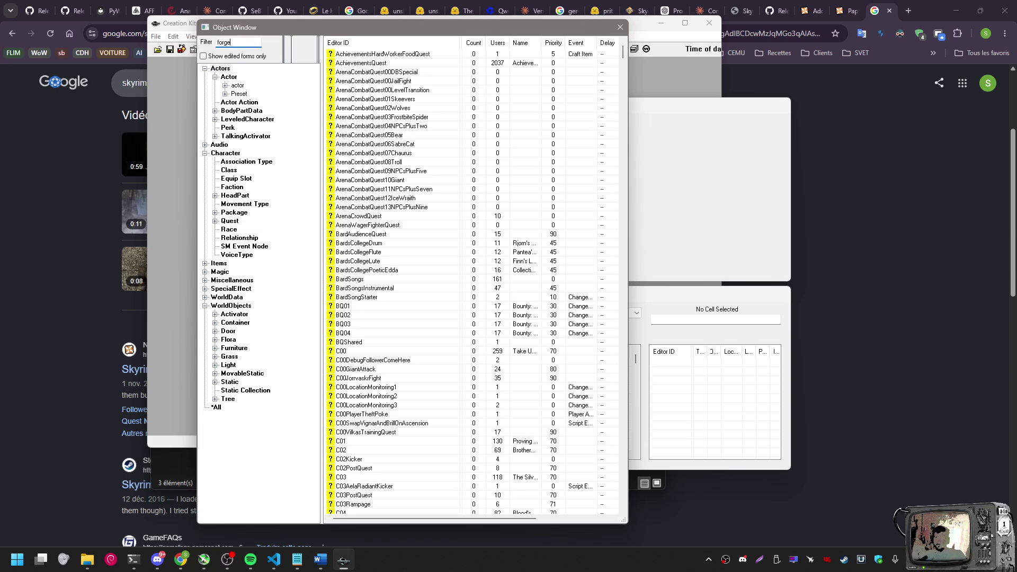
pyautogui.press('BackSpace')
pyautogui.press('BackSpace')
pyautogui.press('BackSpace')
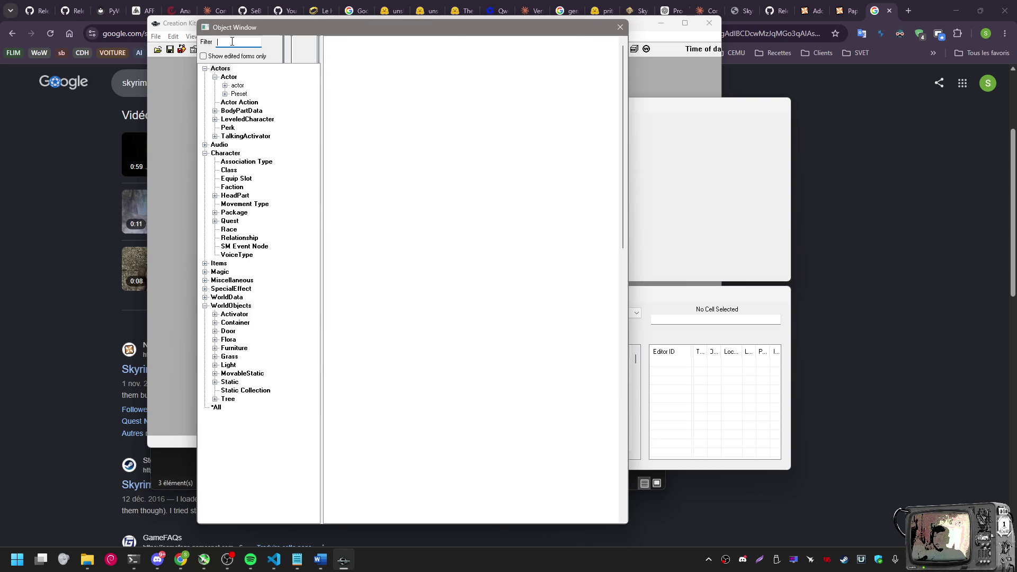
pyautogui.press('Tab')
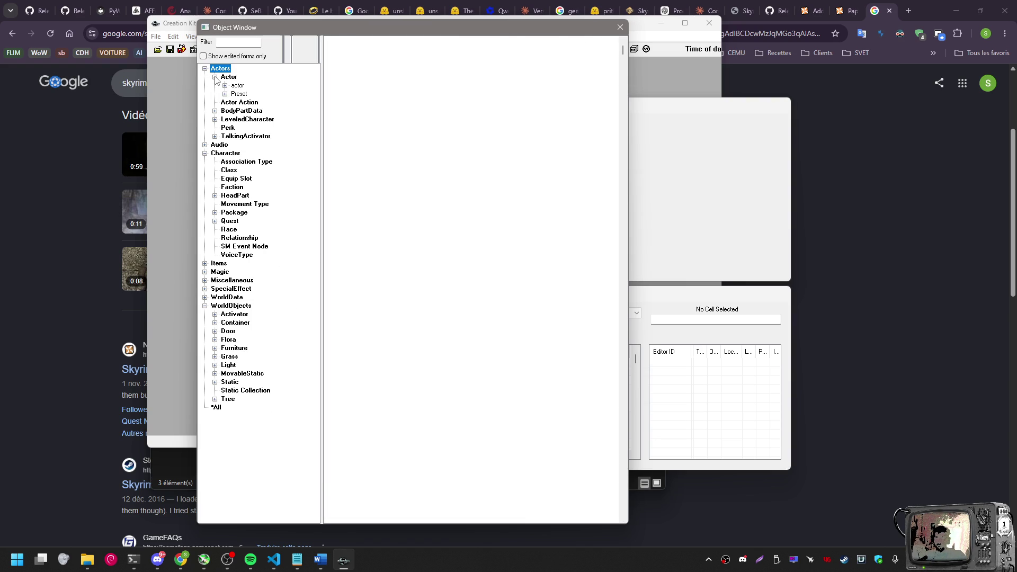
# Collapse the Actors, Character and WorldObjects categories and select *All
pyautogui.click(215, 80)
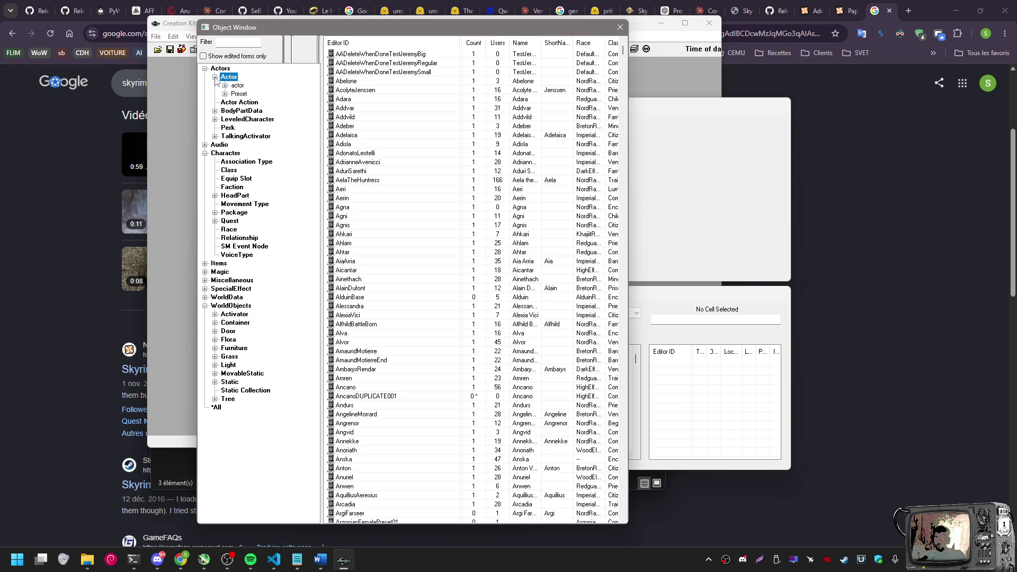
pyautogui.click(215, 78)
pyautogui.click(205, 70)
pyautogui.click(205, 86)
pyautogui.click(205, 136)
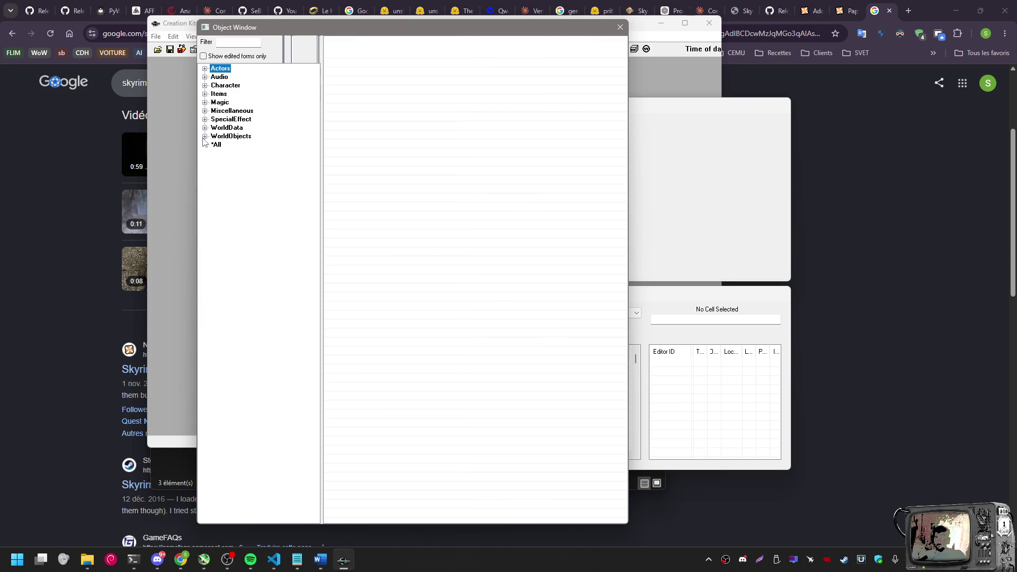
pyautogui.click(216, 145)
# Filter the Object Window by ForgeAncano
pyautogui.click(238, 42)
pyautogui.write('forge')
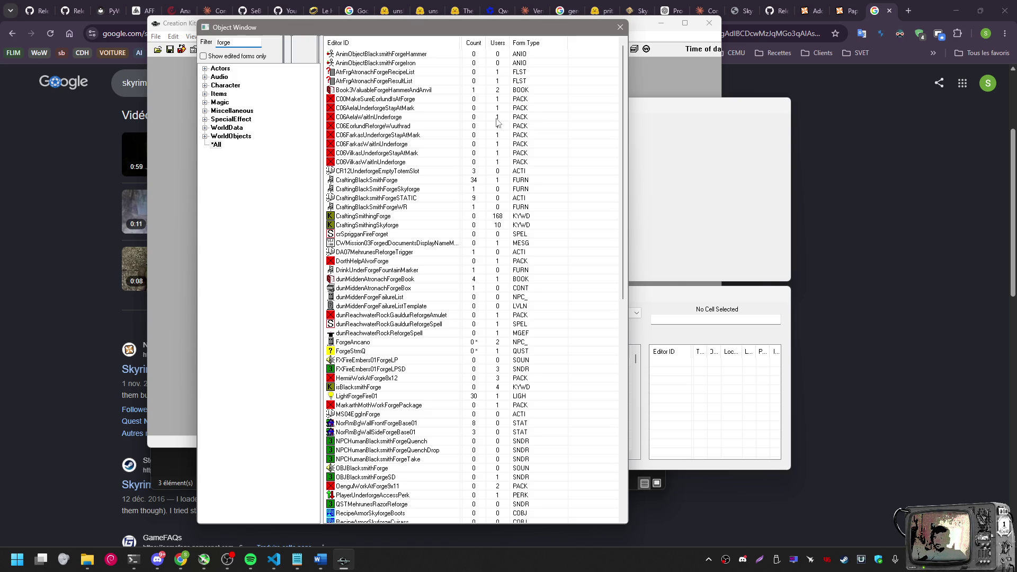
pyautogui.hotkey('ctrl', 'a')
pyautogui.write('For')
pyautogui.write('geAncano')
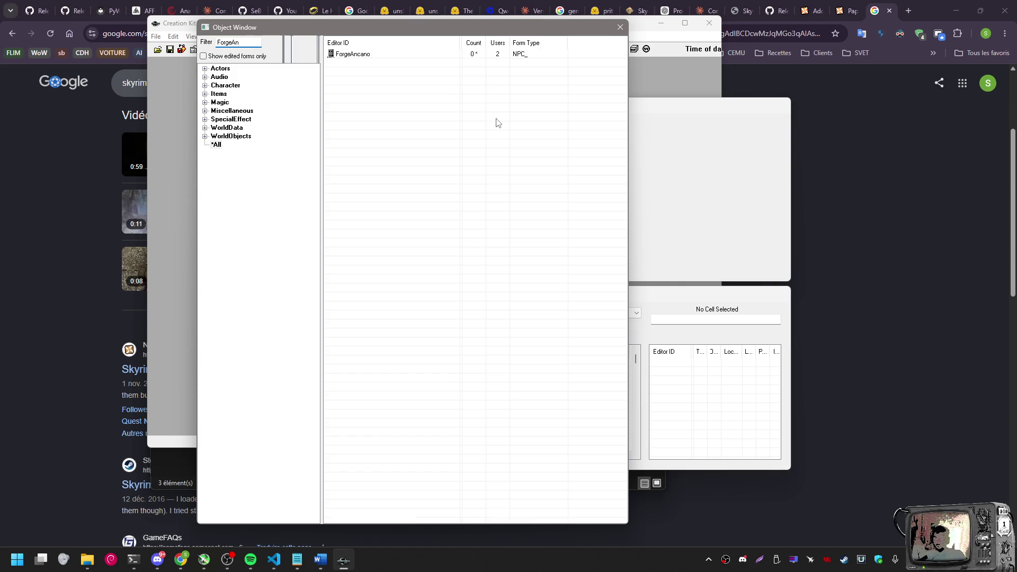
# Open the ForgeAncano Actor dialog, cancel it, and dismiss the entry's context menu
pyautogui.doubleClick(377, 55)
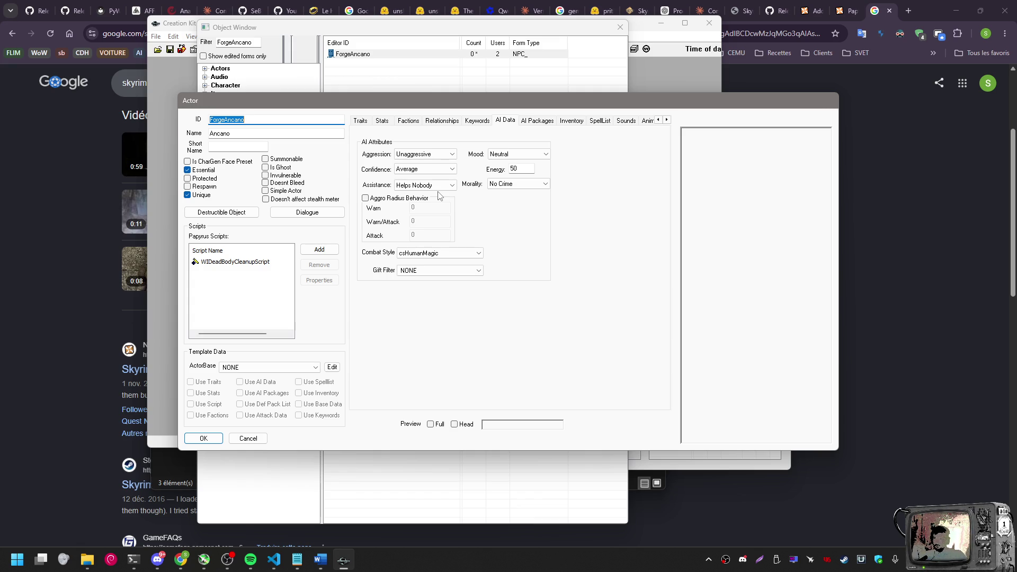
pyautogui.click(249, 439)
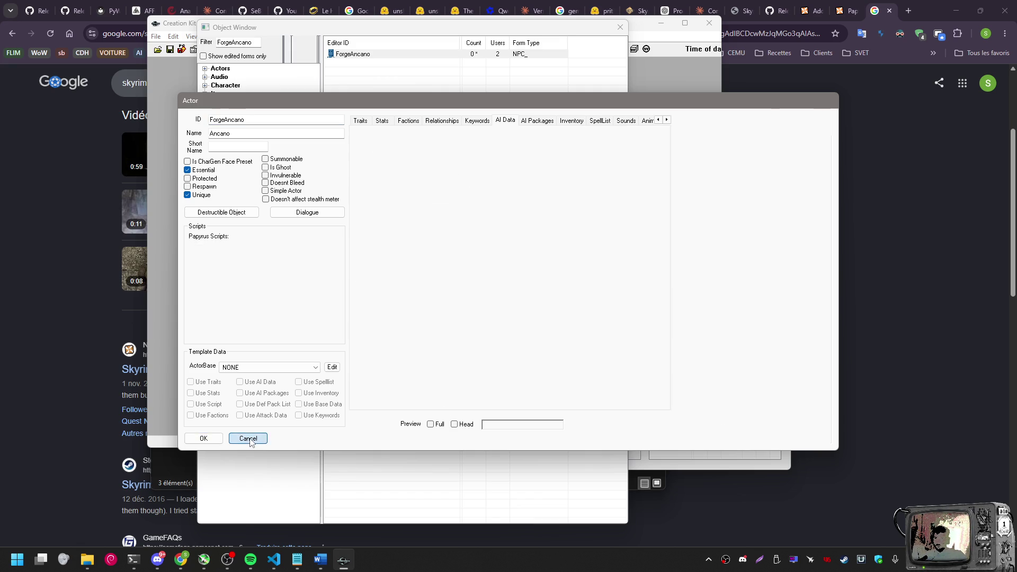
pyautogui.click(365, 55)
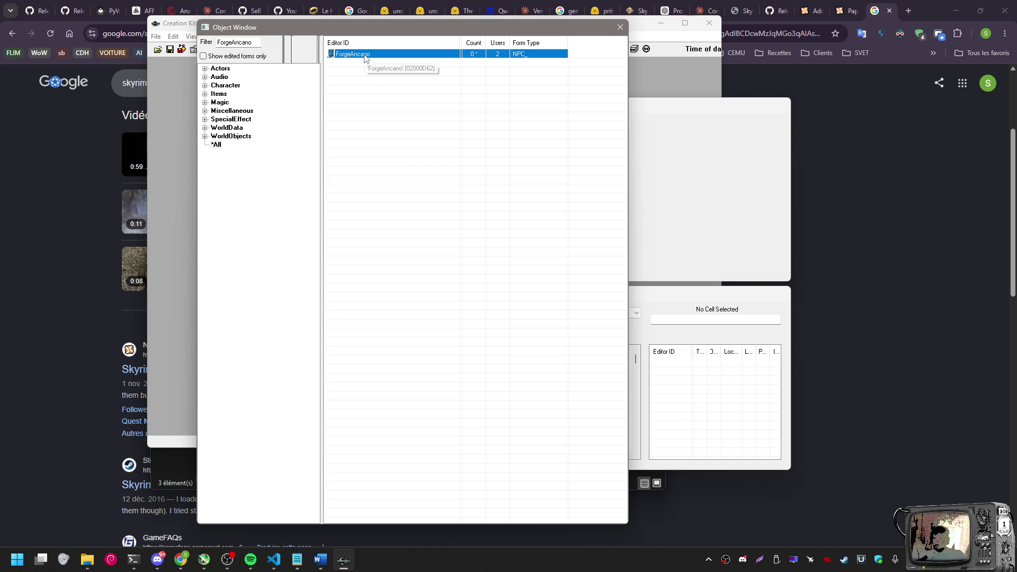
pyautogui.rightClick(366, 53)
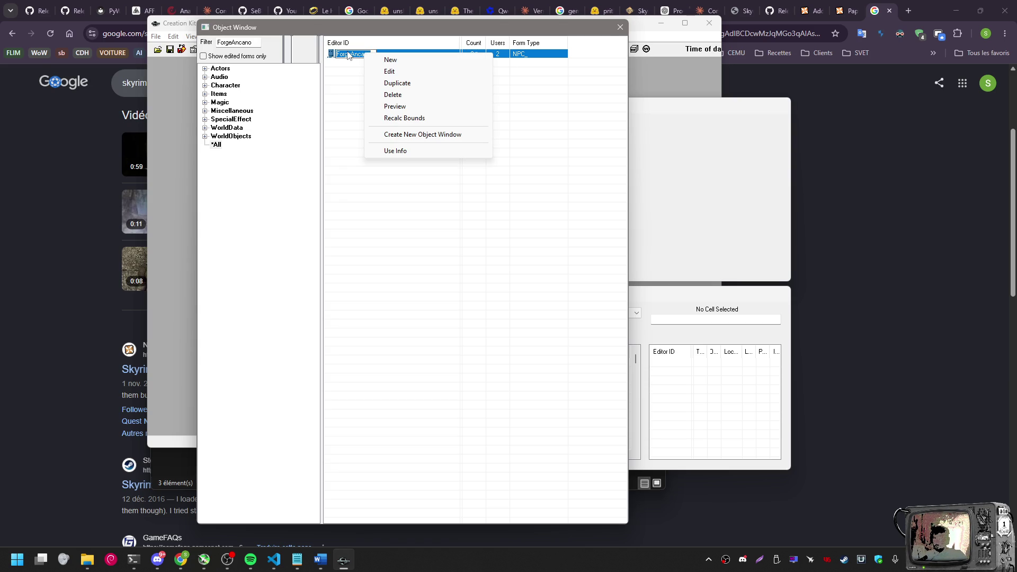
pyautogui.click(348, 53)
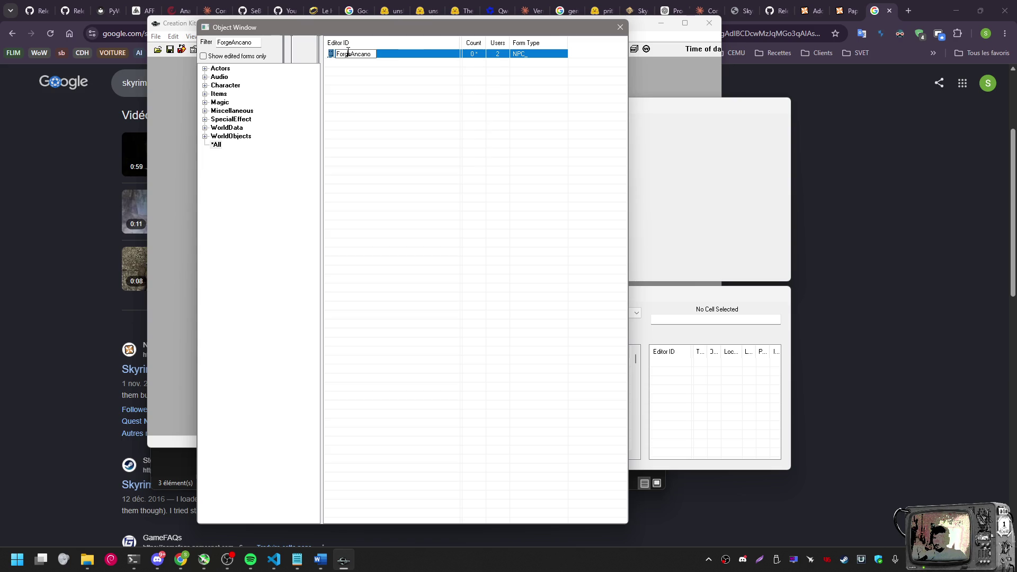
pyautogui.click(368, 92)
# Reopen ForgeAncano, cancel without changes, and drag the Object Window left
pyautogui.click(361, 55)
pyautogui.doubleClick(360, 55)
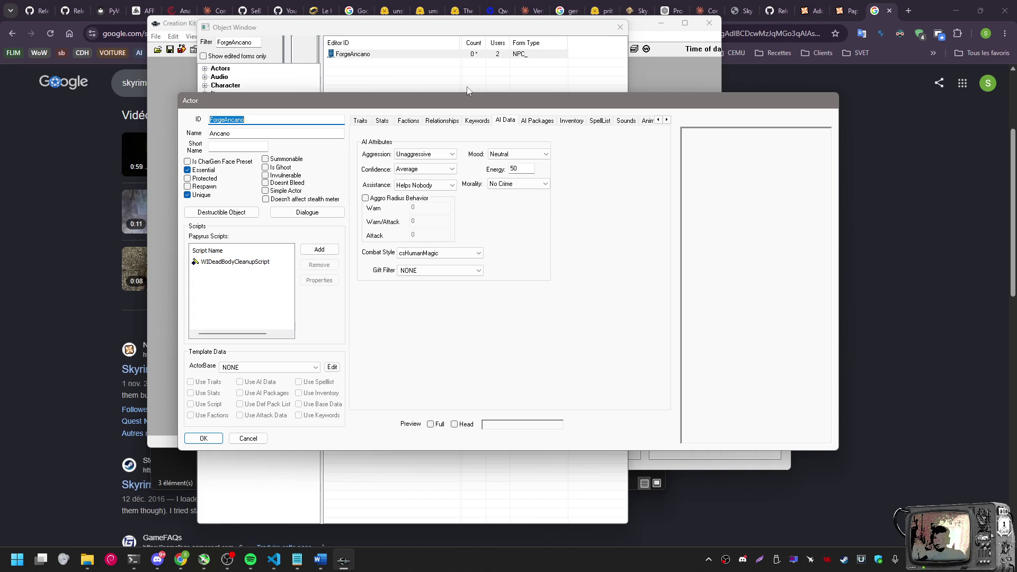
pyautogui.click(248, 438)
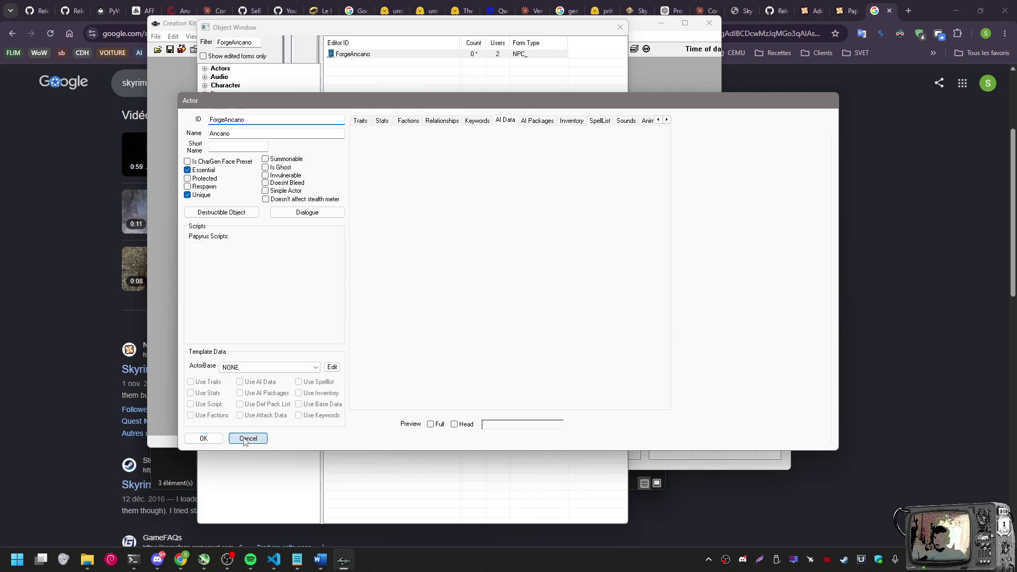
pyautogui.click(353, 54)
pyautogui.moveTo(340, 30)
pyautogui.mouseDown()
pyautogui.moveTo(267, 70)
pyautogui.moveTo(265, 61)
pyautogui.mouseUp()
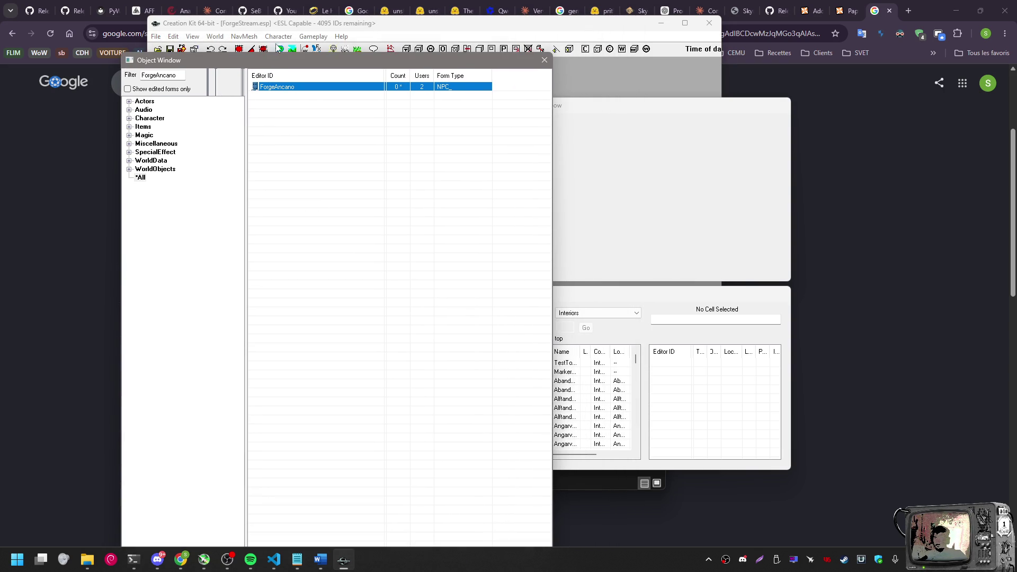
pyautogui.hotkey('alt', 'Tab')
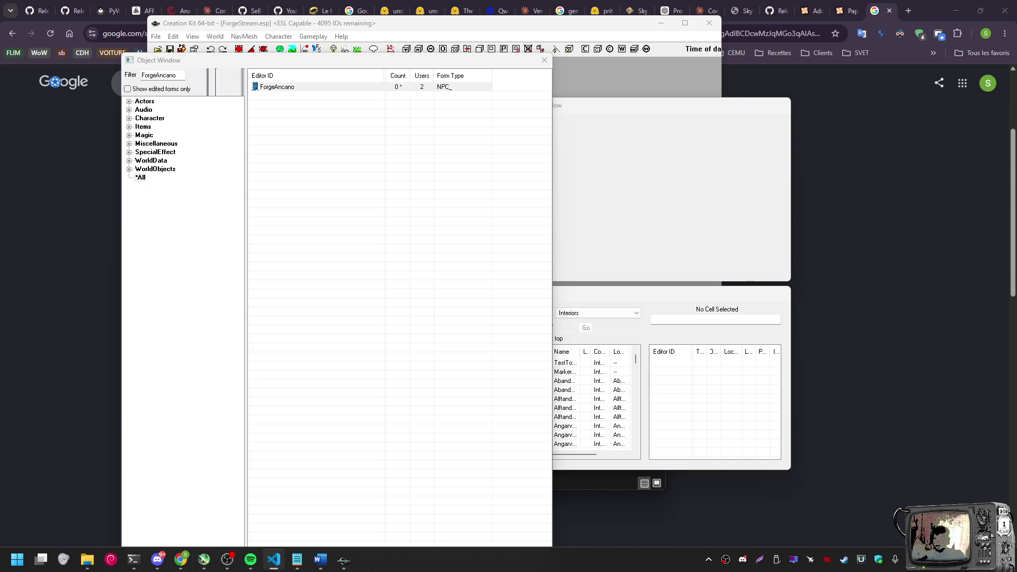
pyautogui.click(290, 214)
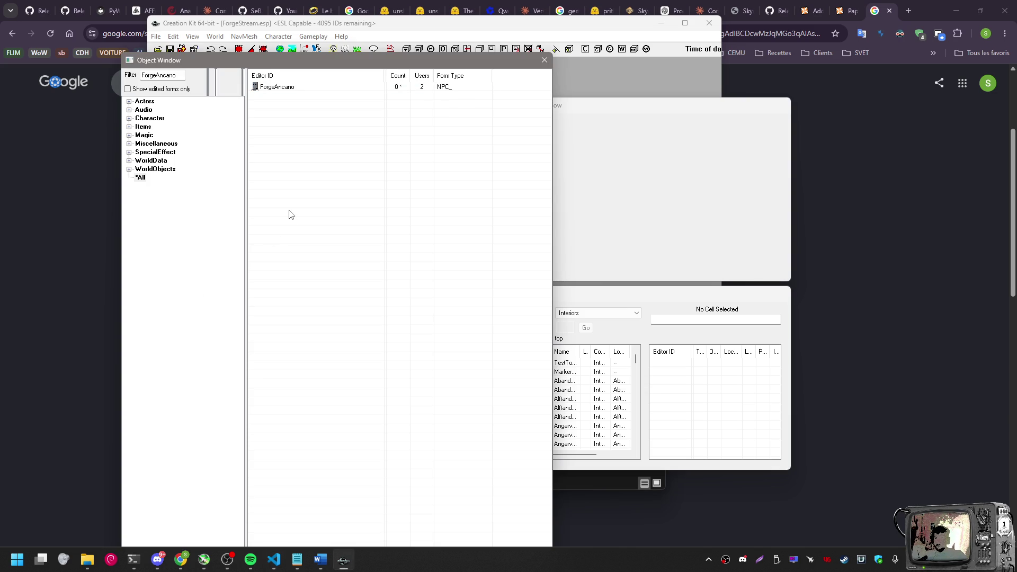
pyautogui.press('Print')
pyautogui.moveTo(118, 47); pyautogui.dragTo(554, 228)
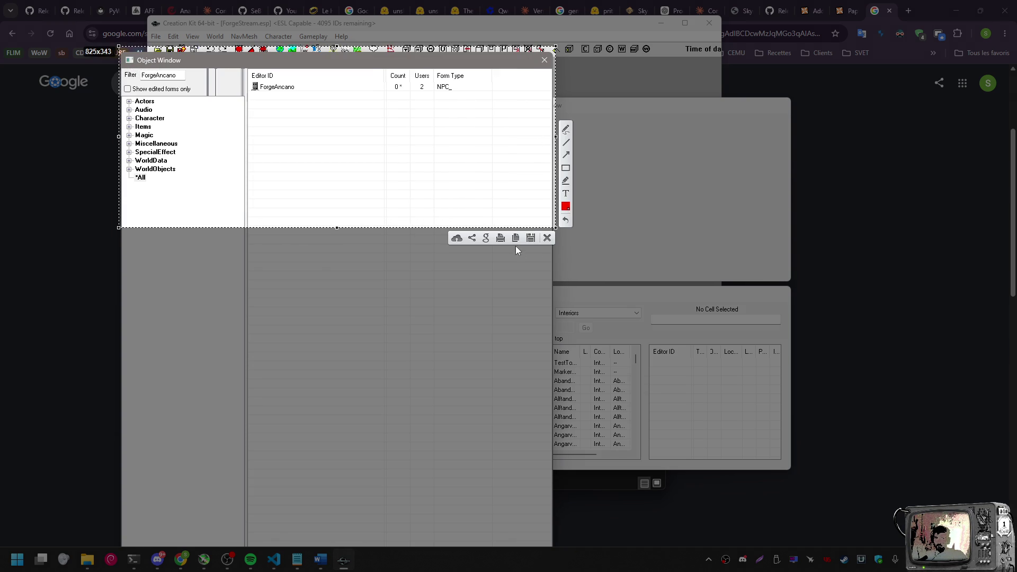
pyautogui.click(515, 238)
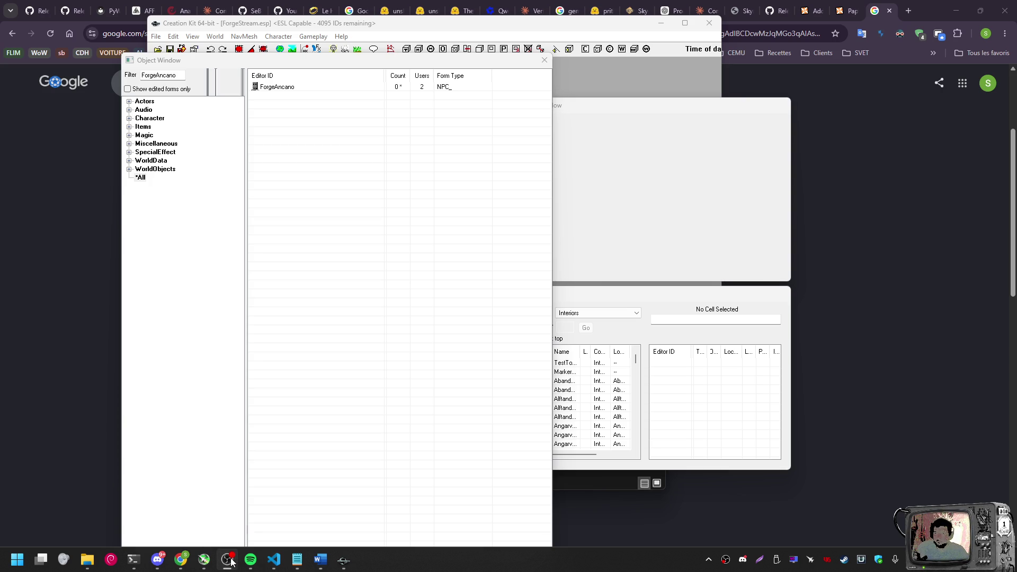
pyautogui.moveTo(168, 562)
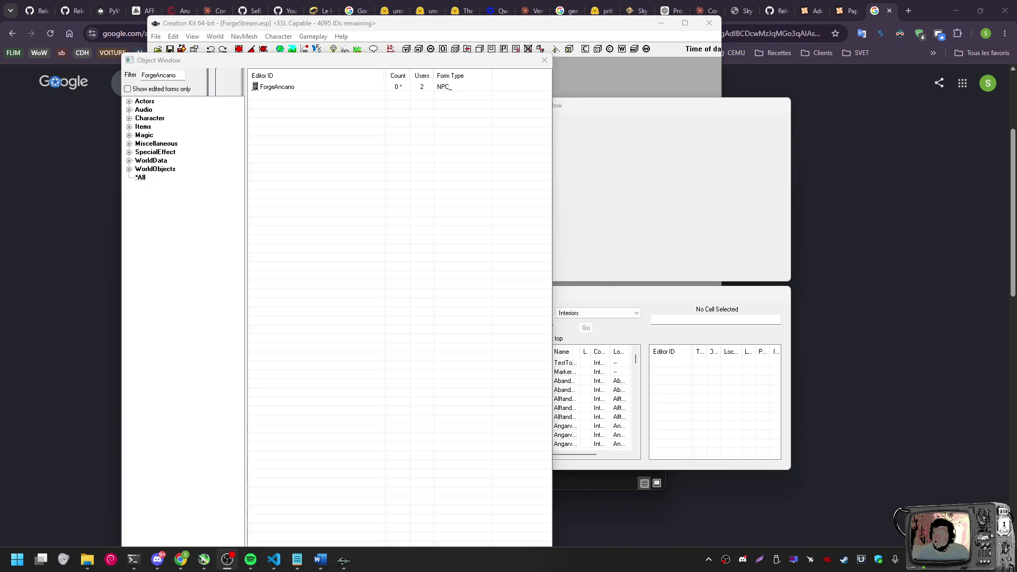
pyautogui.hotkey('alt', 'Tab')
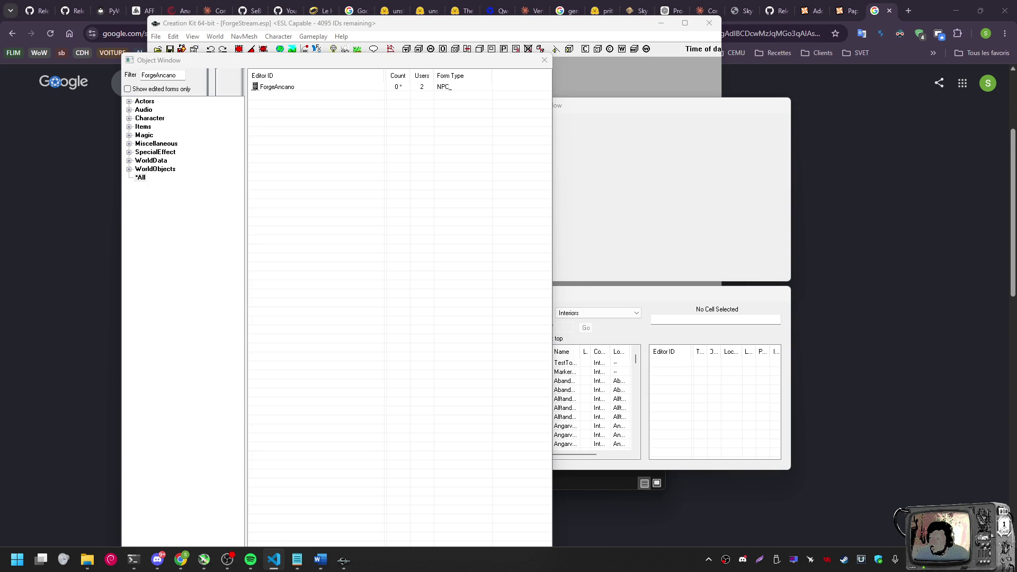
# Bring up the screen recorder window and hide it again
pyautogui.click(230, 566)
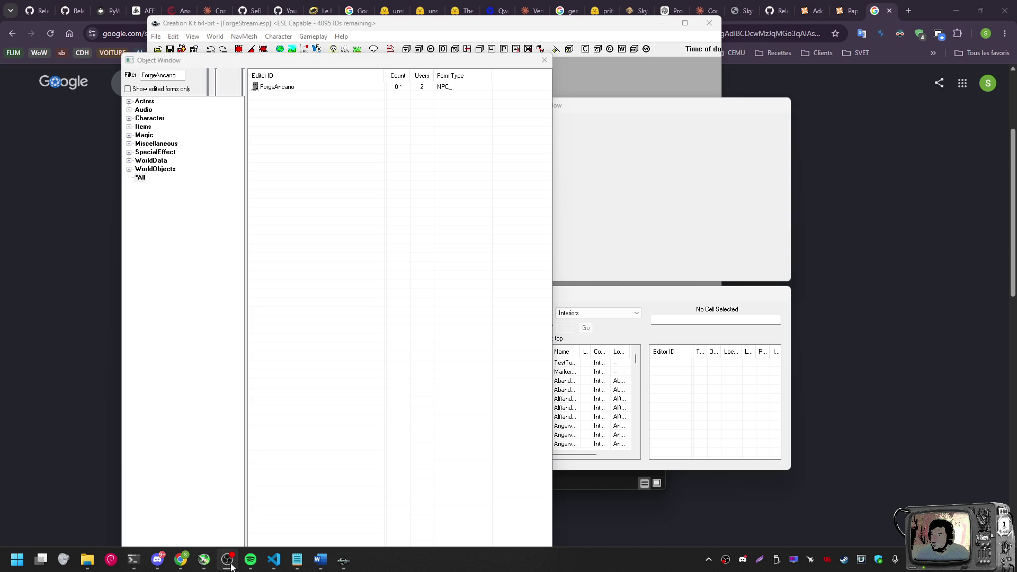
pyautogui.click(231, 566)
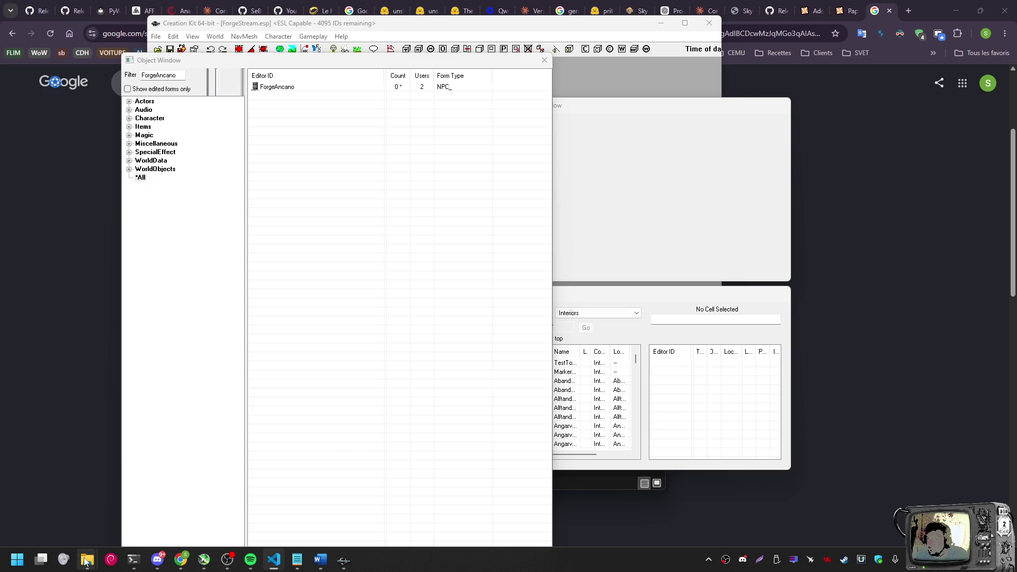
pyautogui.moveTo(86, 561)
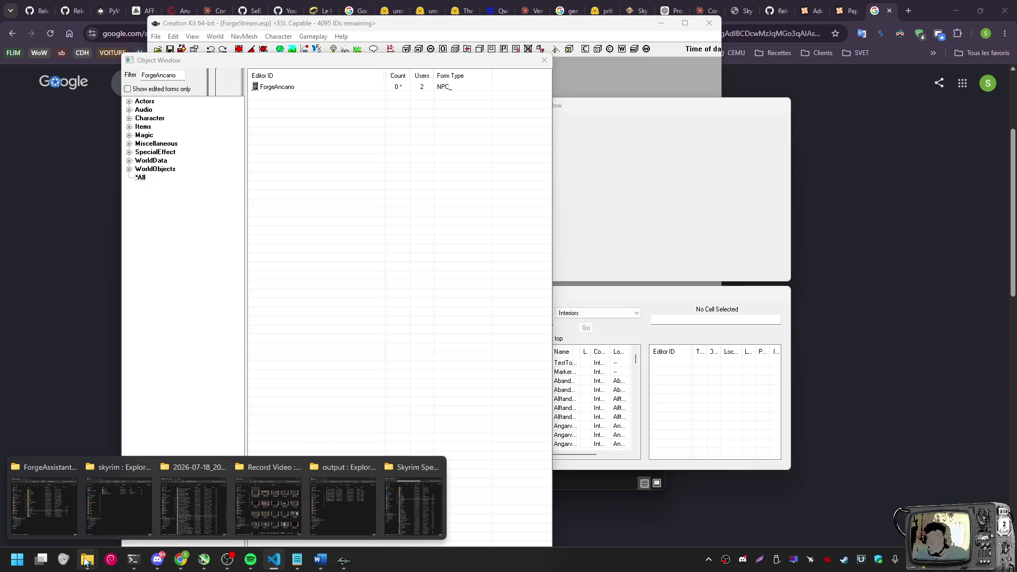
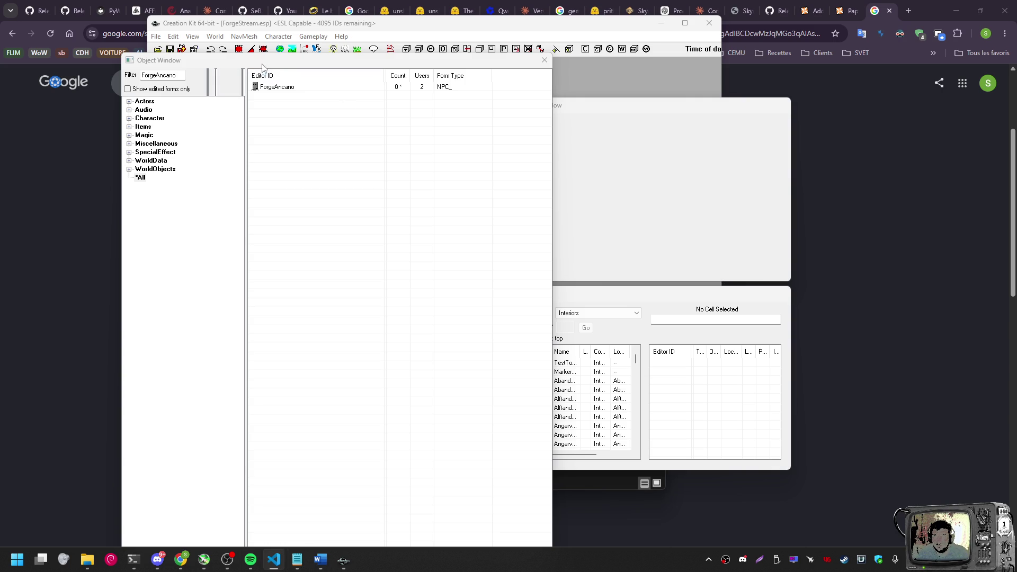
# Save ForgeStream.esp in the Creation Kit and switch away from the editor
pyautogui.click(237, 24)
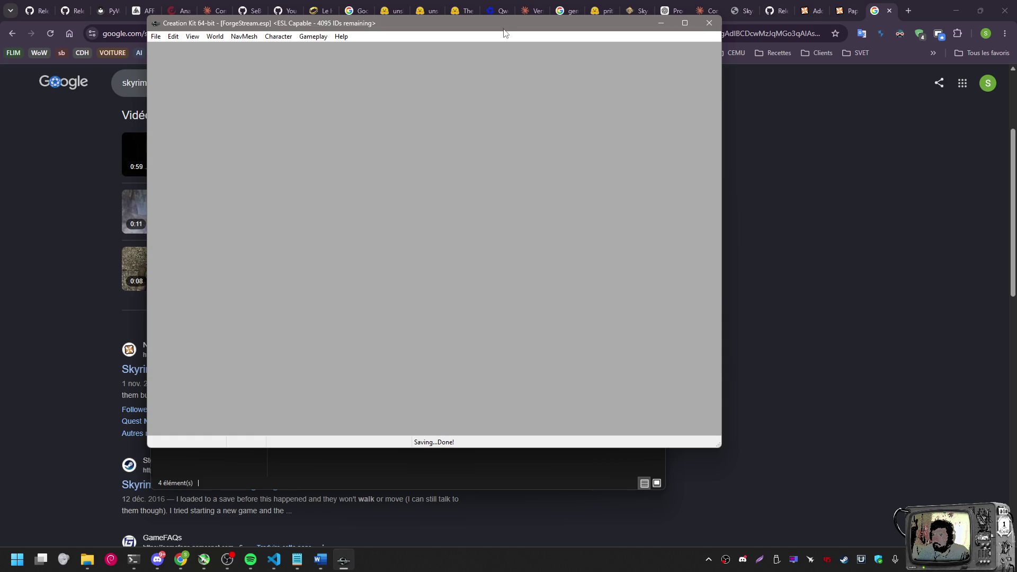
pyautogui.hotkey('alt', 'Tab')
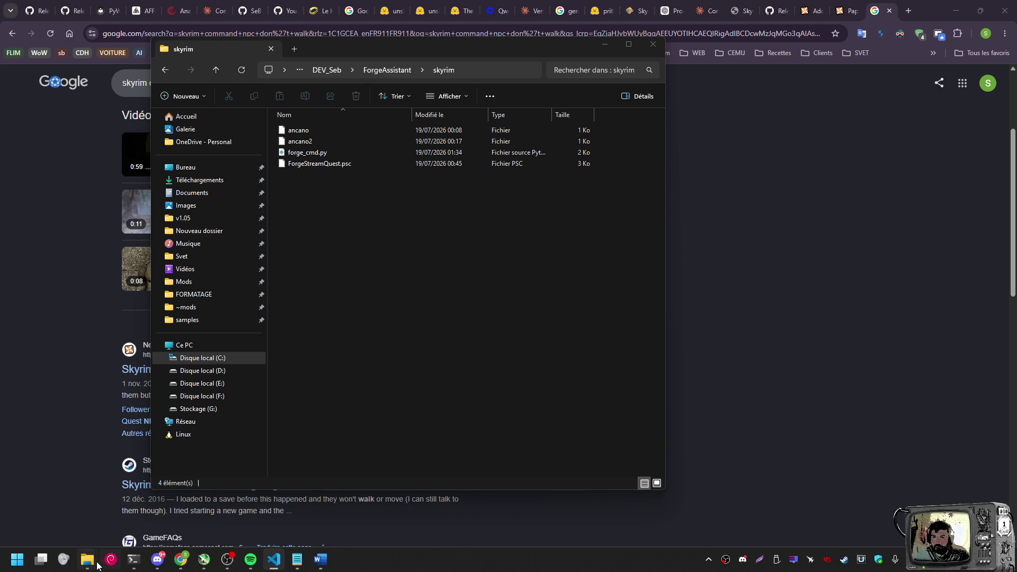
# Start Skyrim with skse64_loader.exe from the Skyrim Special Edition folder
pyautogui.moveTo(98, 562)
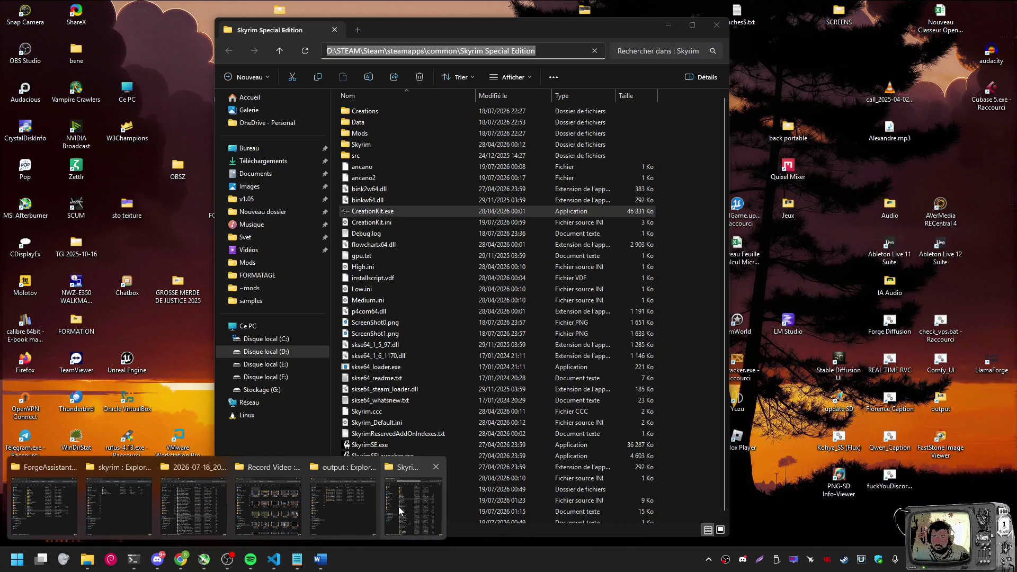
pyautogui.click(408, 510)
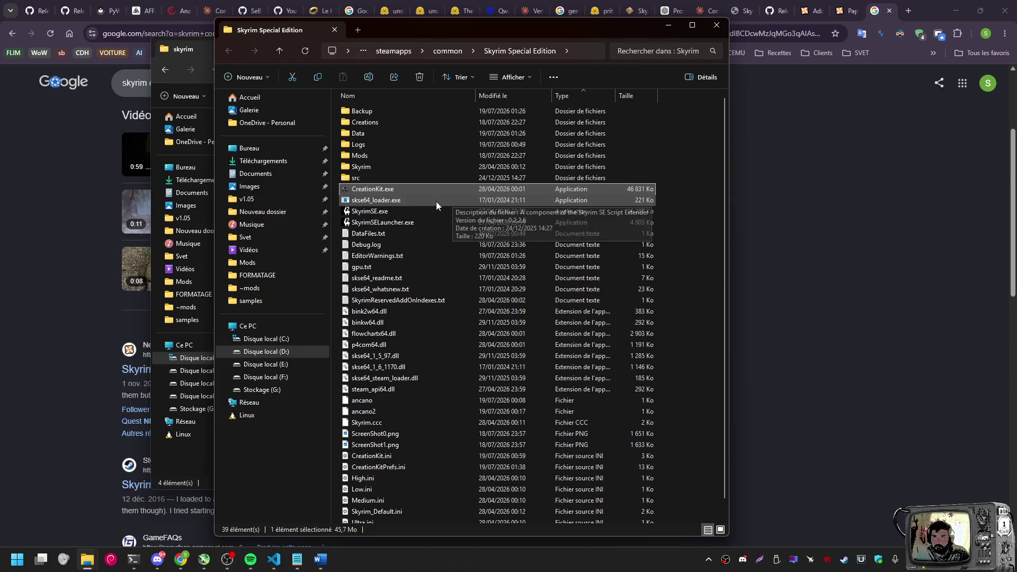
pyautogui.doubleClick(390, 202)
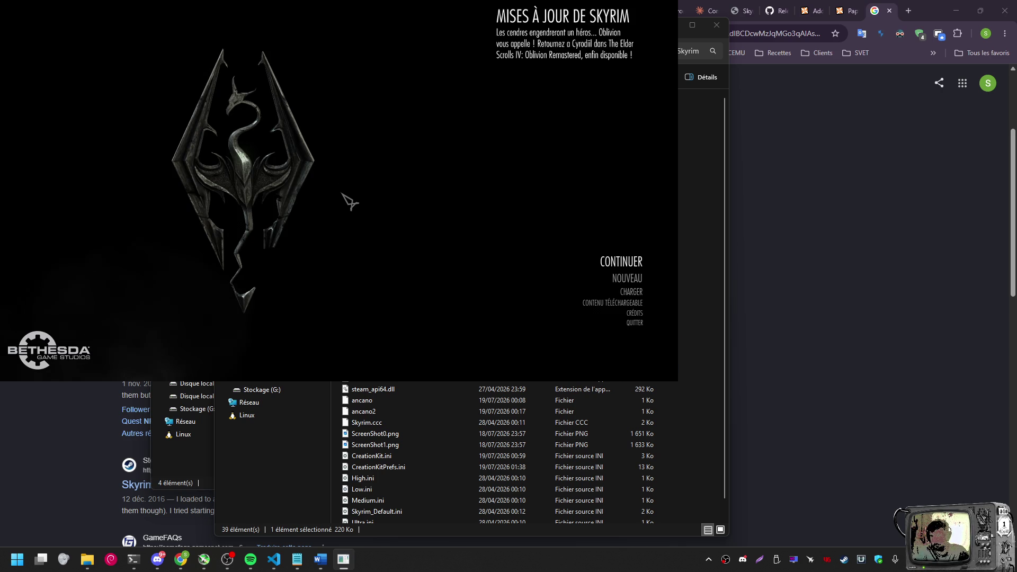
# Teleport via console 'coc WinterholdCollegeHallofTheElements', walk toward the fountain, then leave the game
pyautogui.press('`')
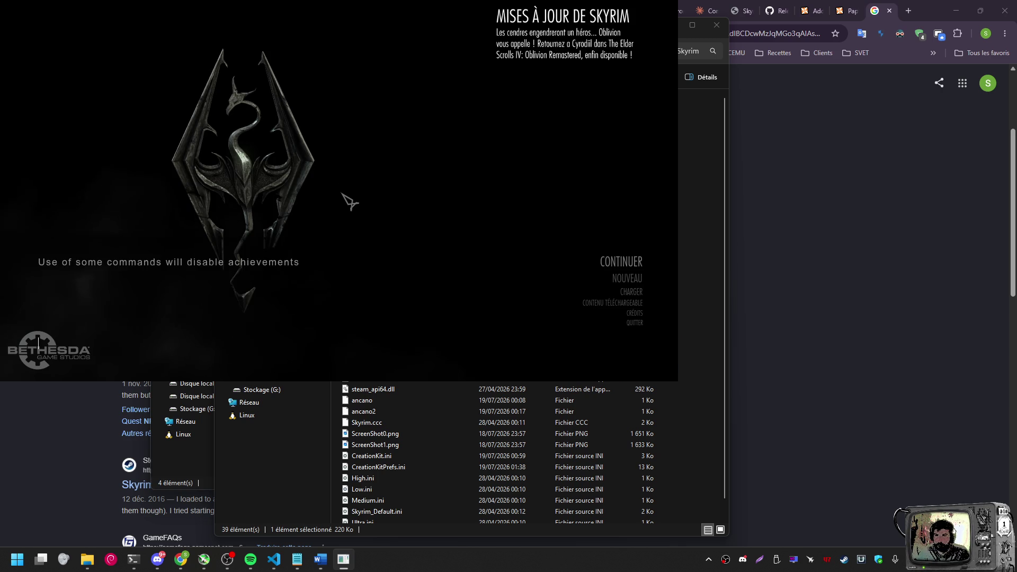
pyautogui.press('Up')
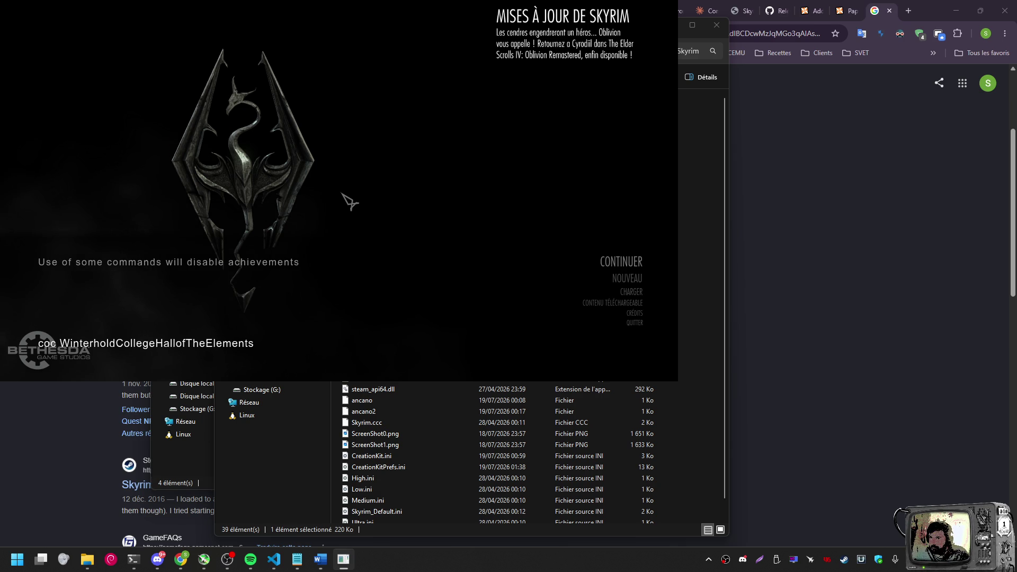
pyautogui.press('Return')
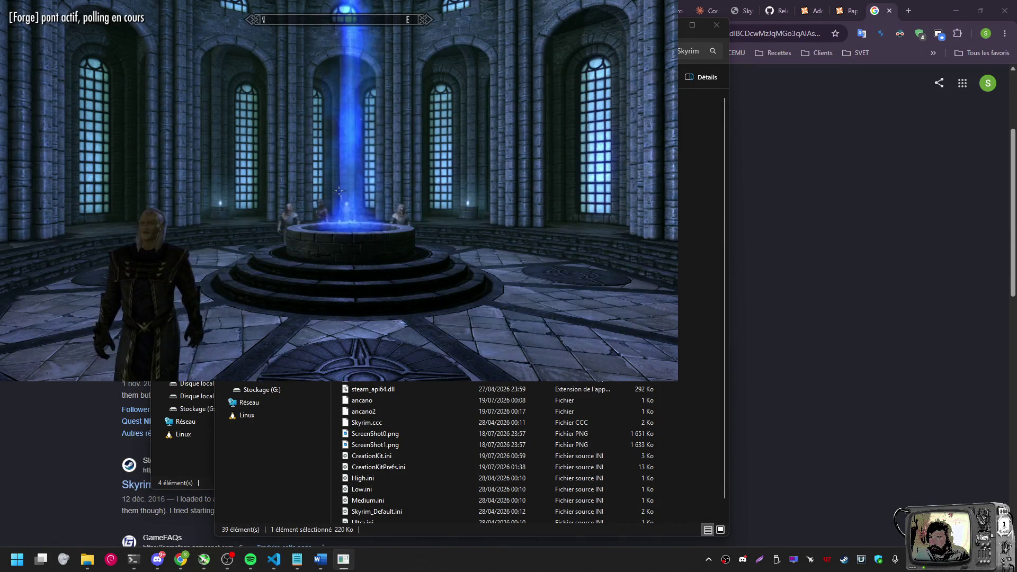
pyautogui.press('w')
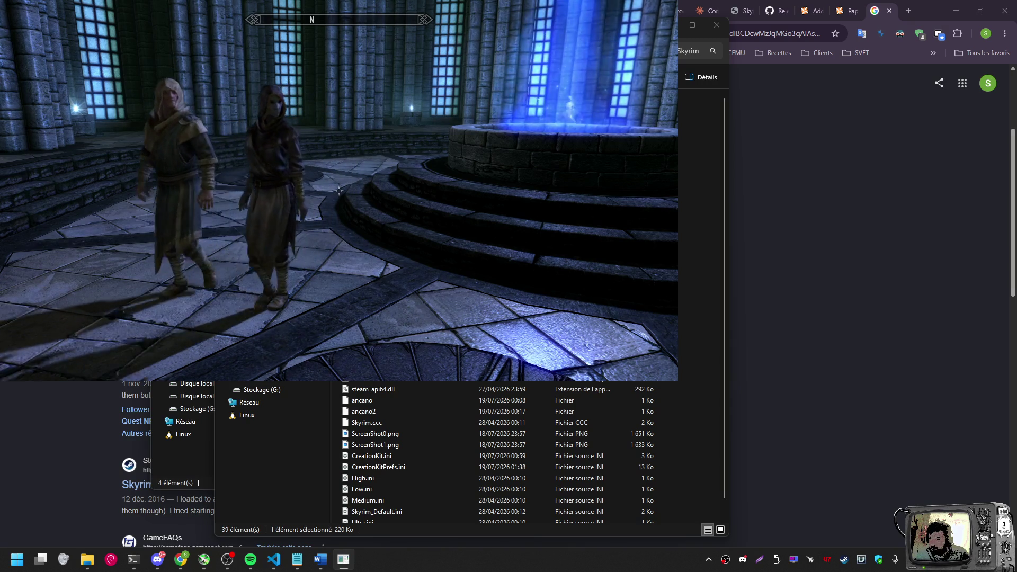
pyautogui.moveTo(339, 191)
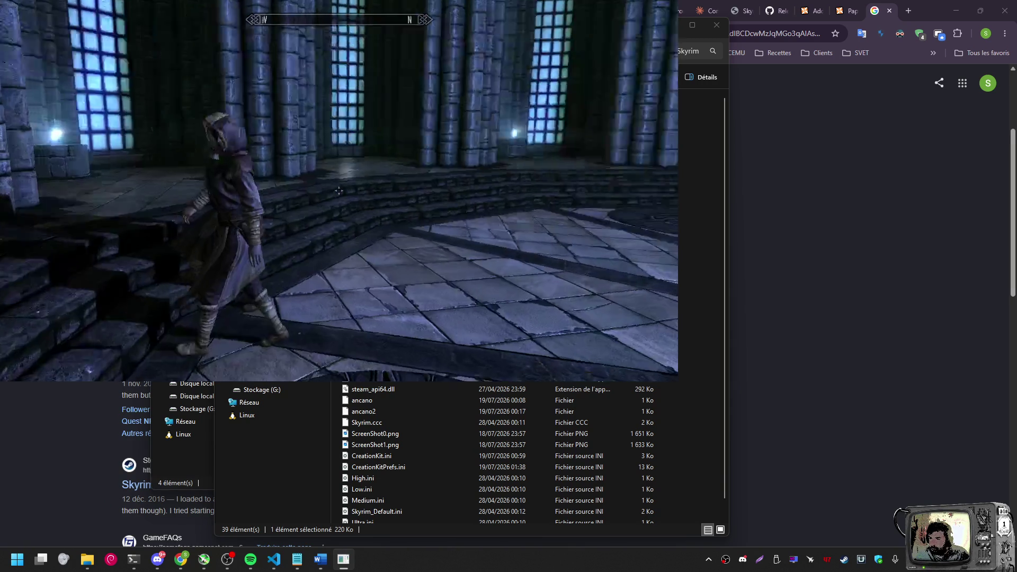
pyautogui.hotkey('alt', 'Tab')
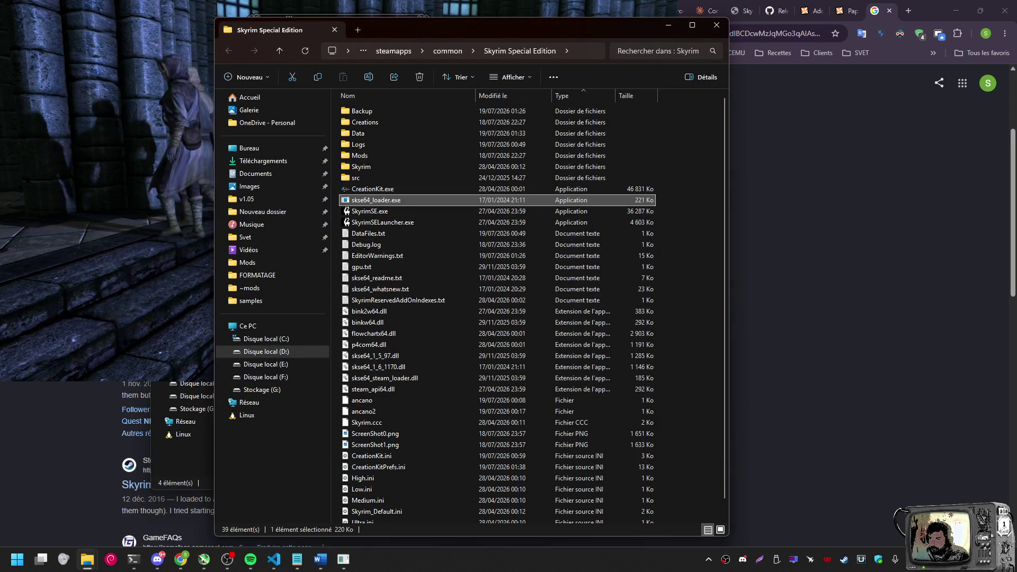
# Bring the skyrim scripts folder Explorer window to the front
pyautogui.hotkey('alt', 'Tab')
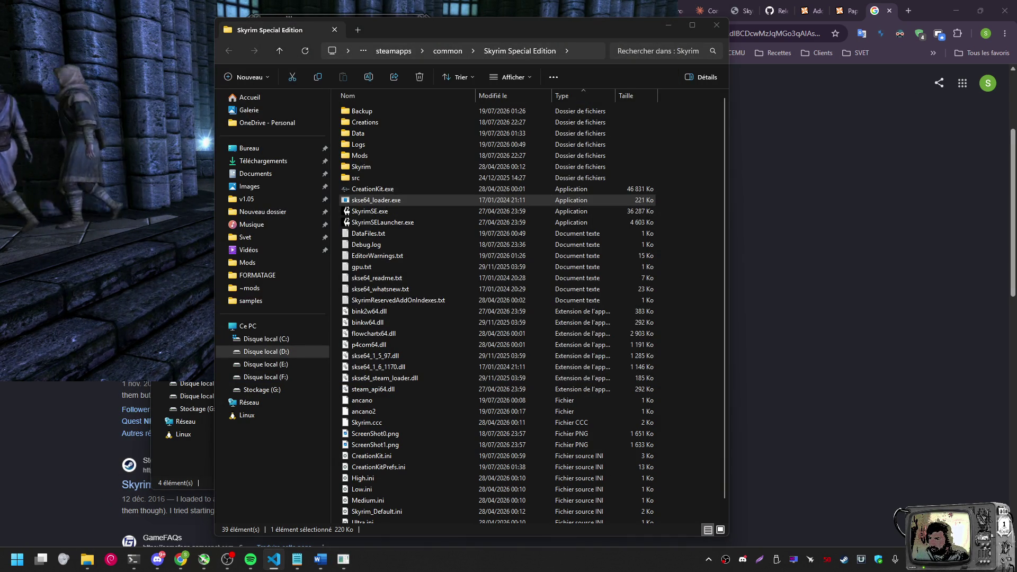
pyautogui.moveTo(88, 558)
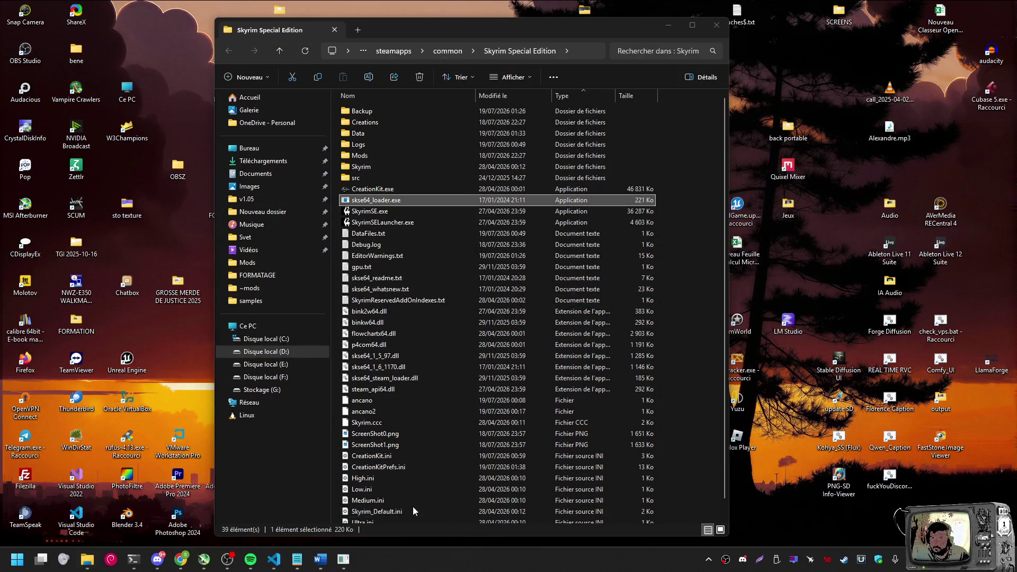
pyautogui.click(412, 507)
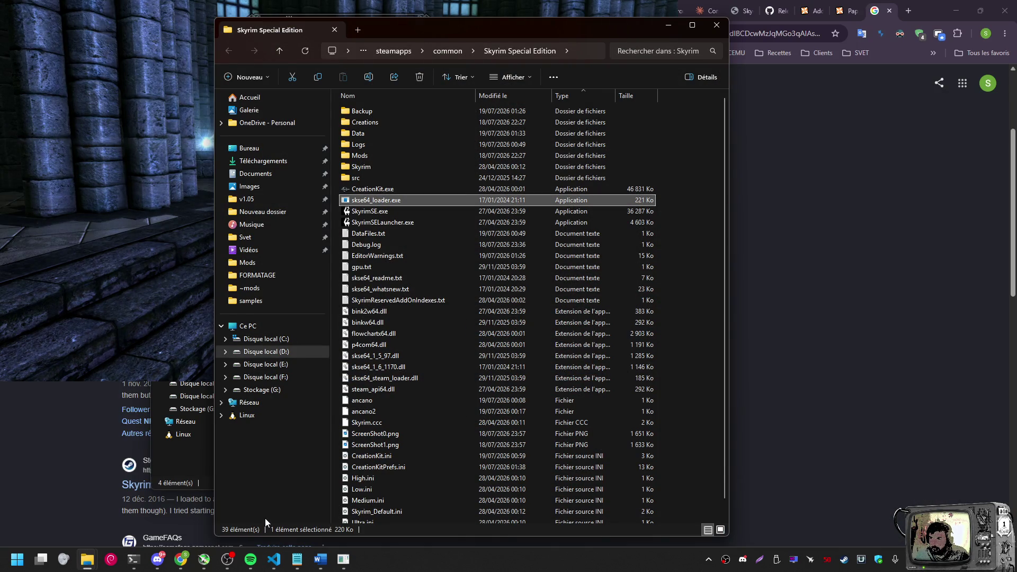
pyautogui.moveTo(87, 559)
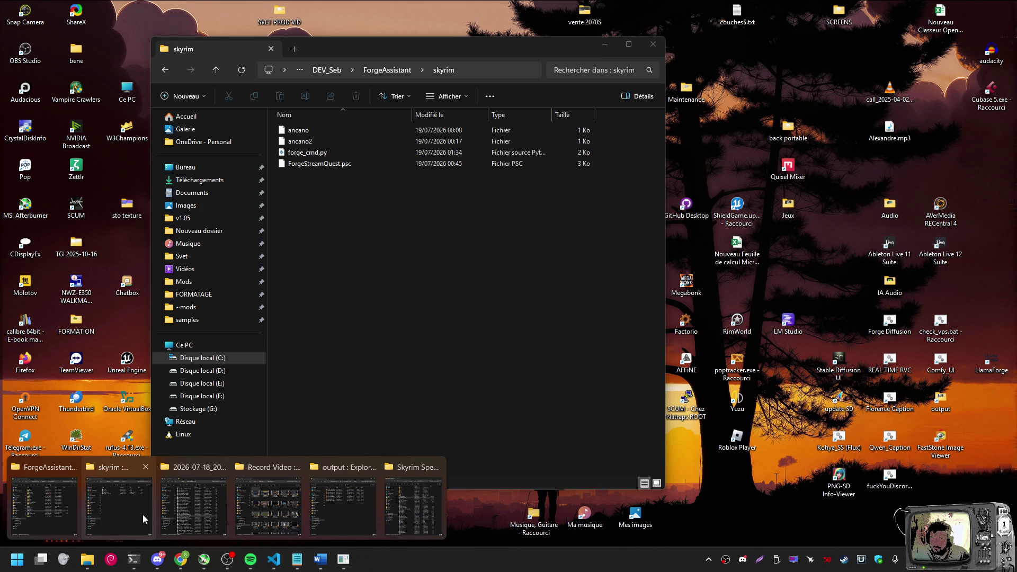
pyautogui.click(142, 514)
# Go up to the ForgeAssistant folder and open a terminal there from its context menu
pyautogui.click(388, 70)
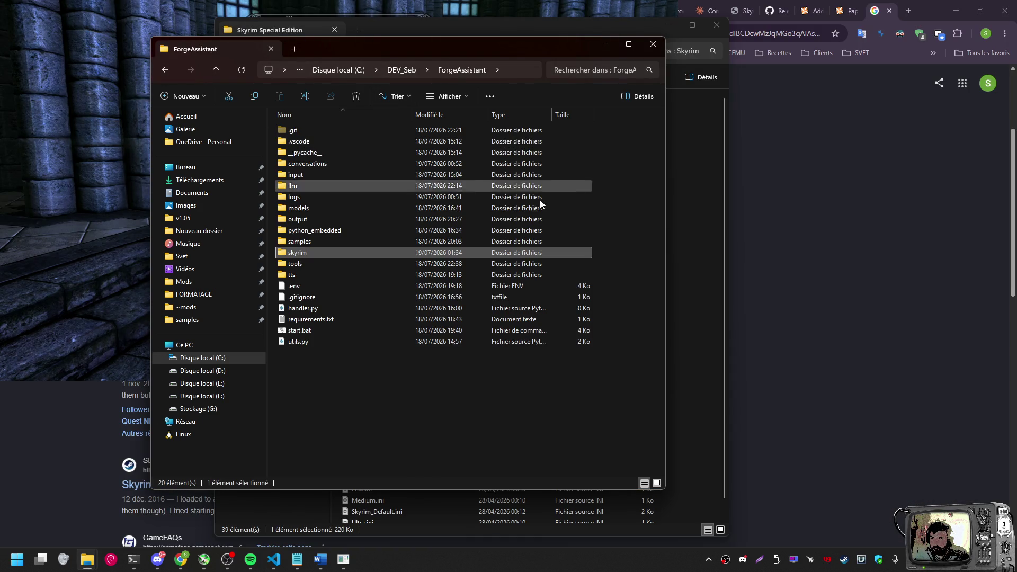
pyautogui.rightClick(485, 395)
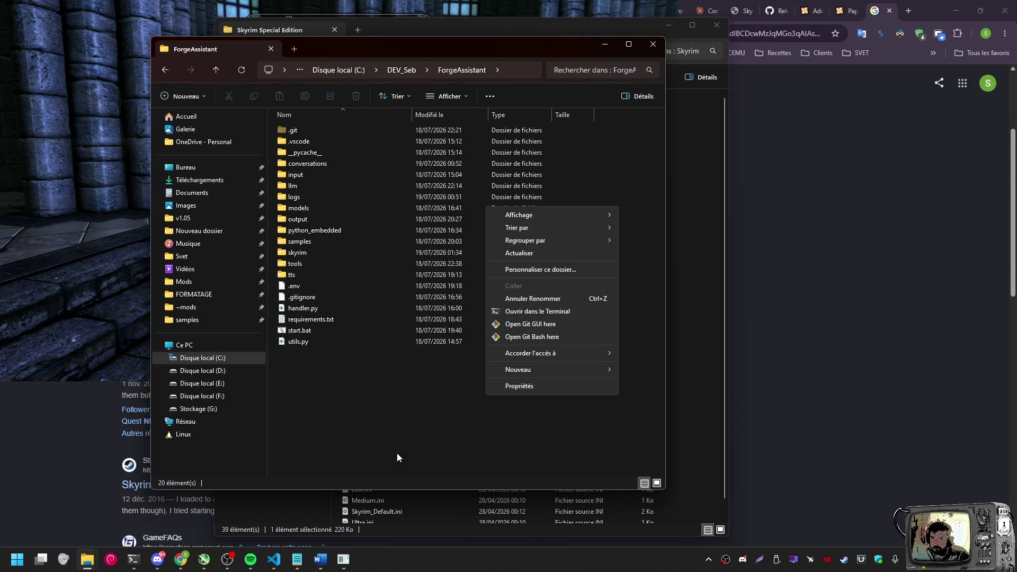
pyautogui.click(517, 311)
# Run 'python_embedded\python.exe skyrim\forge_cmd.py spawn' to spawn Ancano
pyautogui.write('python_embedded\\python.exe skyrim\\forge_cmd.py spawn')
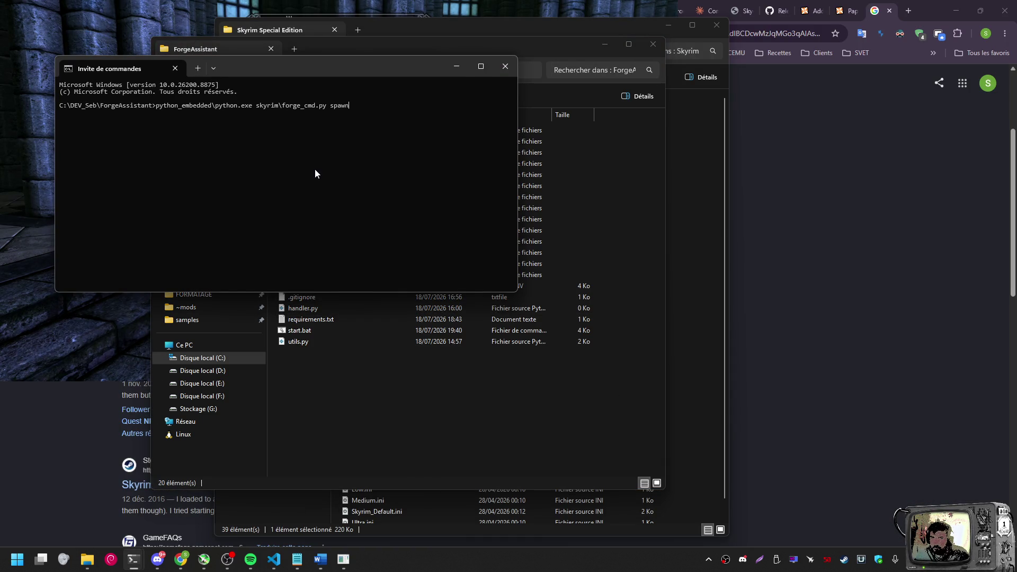
pyautogui.press('Return')
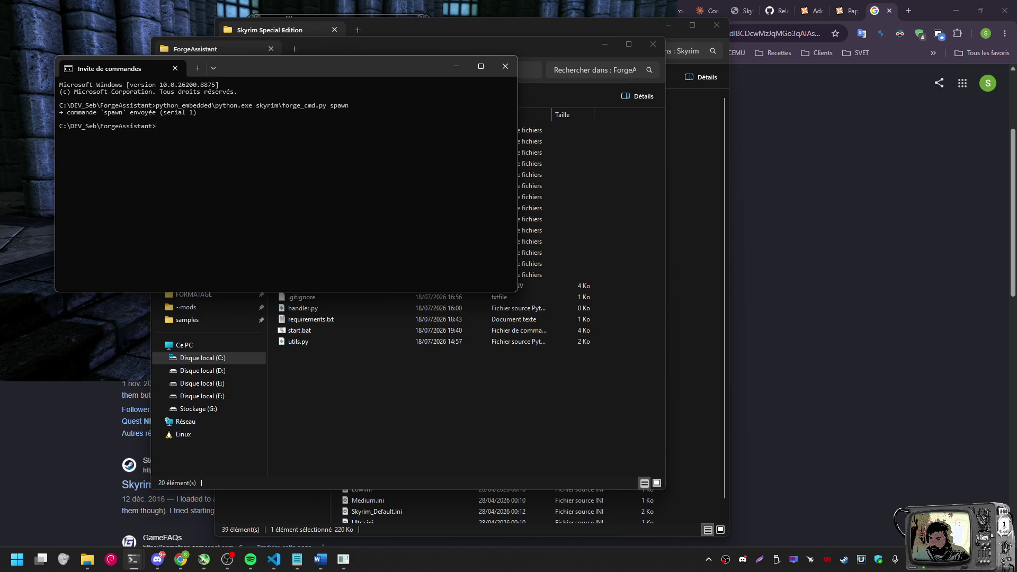
pyautogui.hotkey('alt', 'Tab')
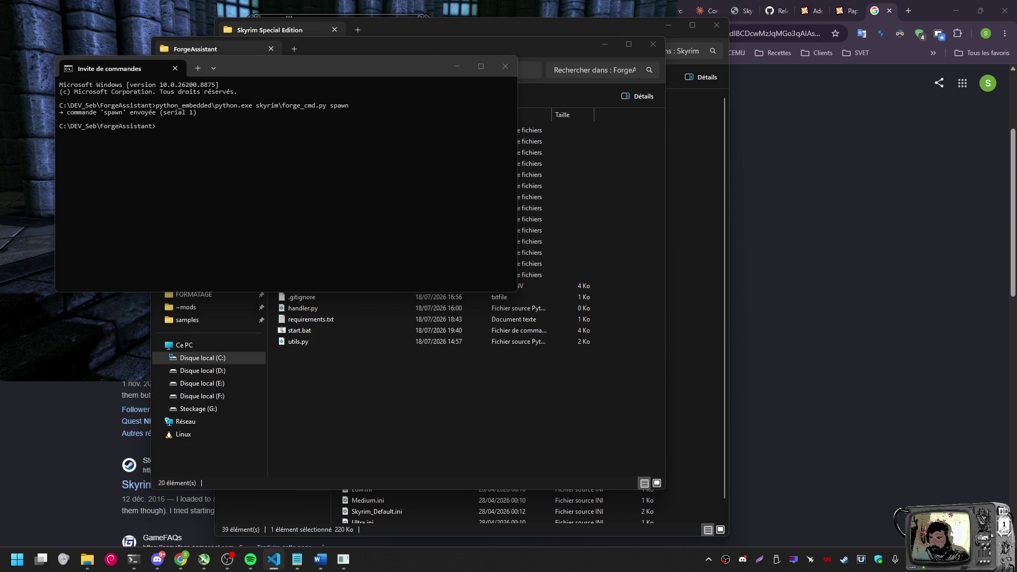
# Send the say command with 'forge_cmd.py say', then return to Skyrim
pyautogui.click(220, 188)
pyautogui.write('python_embedded\\python.exe skyrim\\forge_cmd.py say')
pyautogui.press('Return')
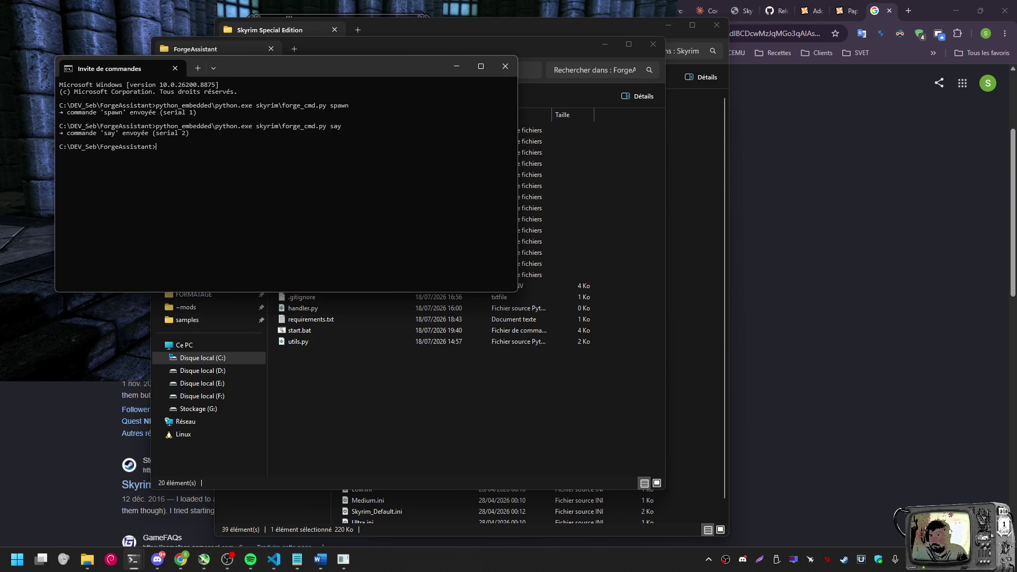
pyautogui.hotkey('alt', 'Tab')
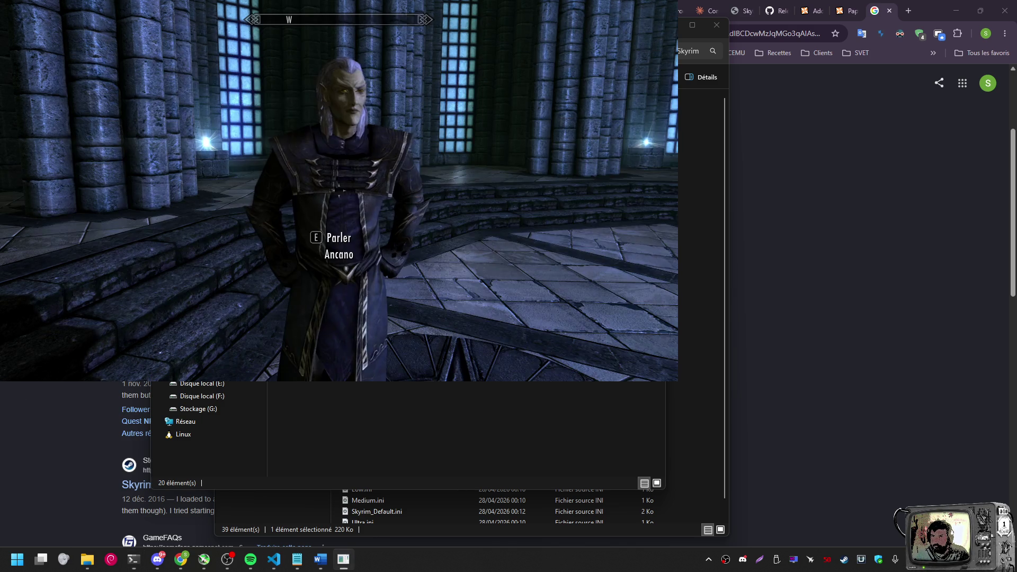
# Draw the weapon facing Ancano, then cycle through windows and bring up the Start menu
pyautogui.press('r')
pyautogui.press('r')
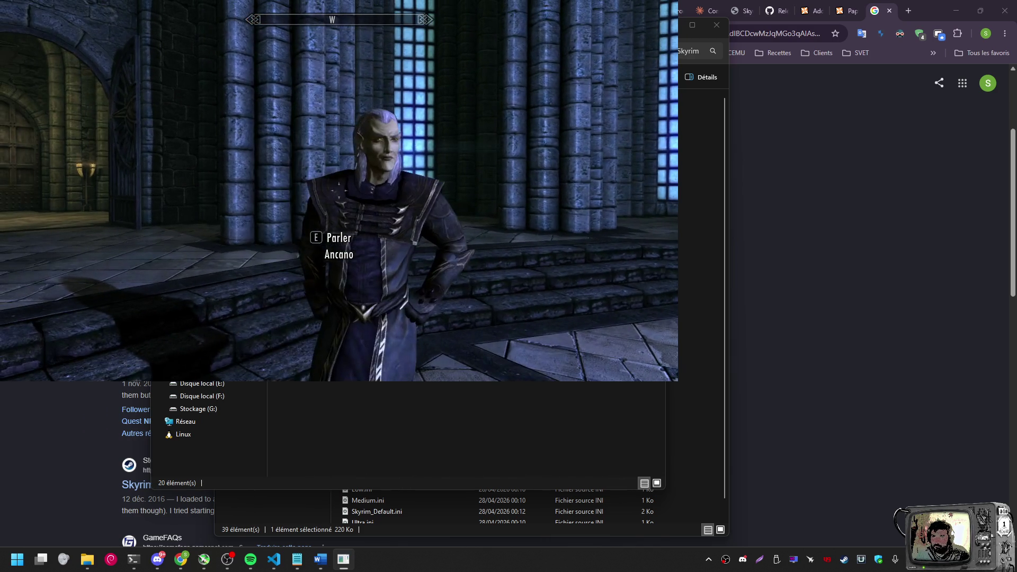
pyautogui.hotkey('alt', 'Tab')
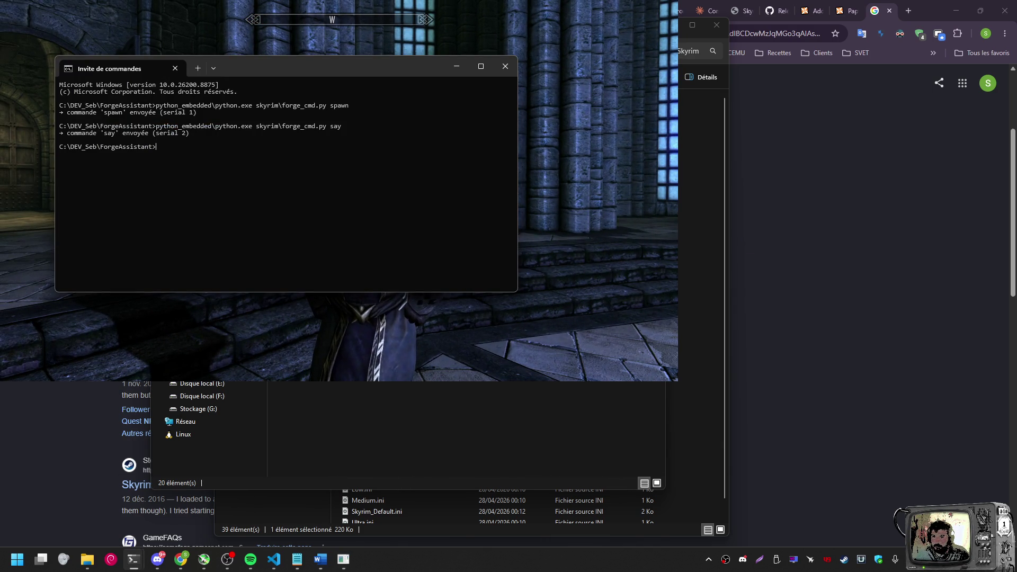
pyautogui.hotkey('alt', 'Tab')
pyautogui.press('Tab')
pyautogui.press('Tab')
pyautogui.press('Tab')
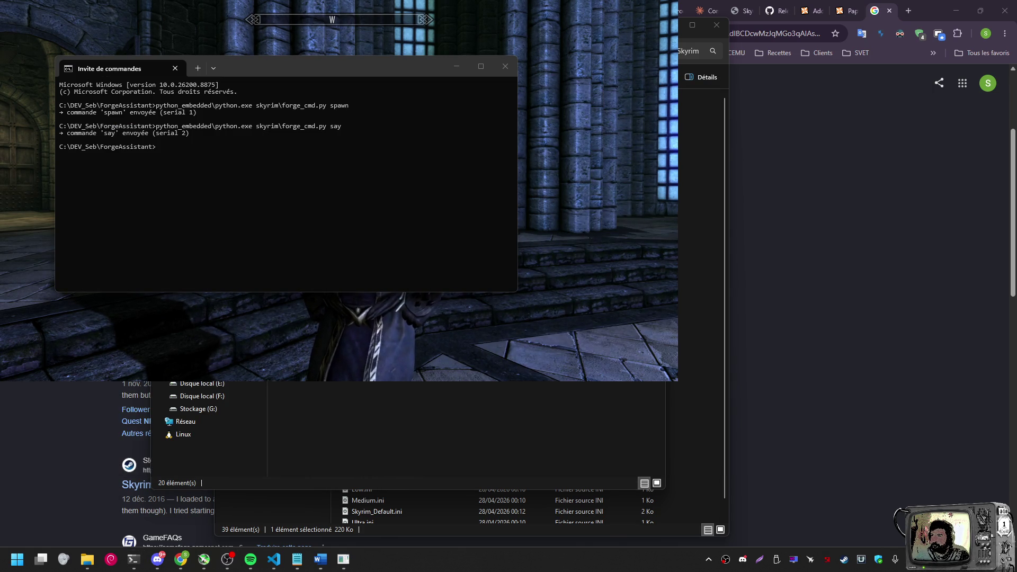
pyautogui.hotkey('alt', 'Tab')
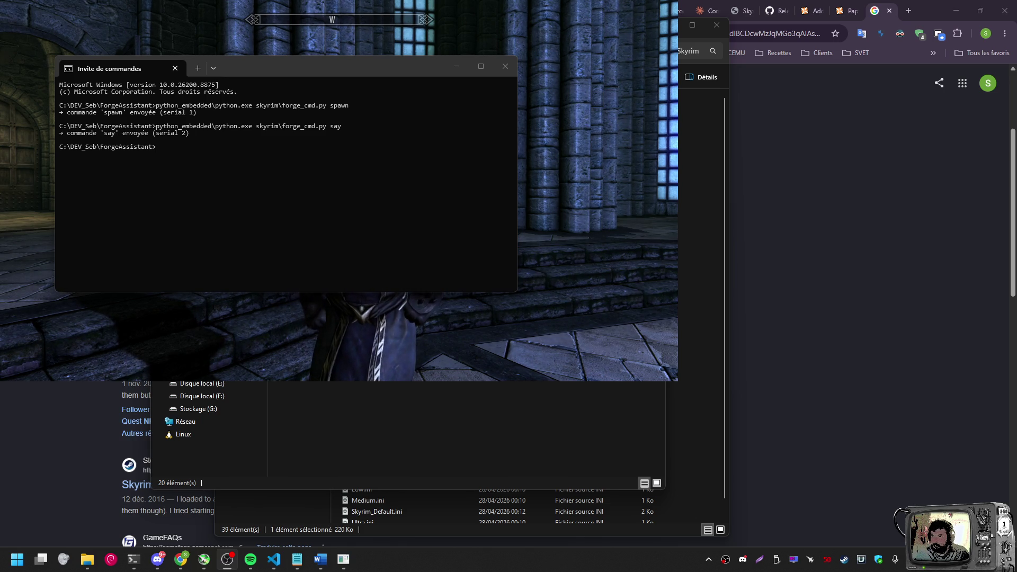
pyautogui.press('super')
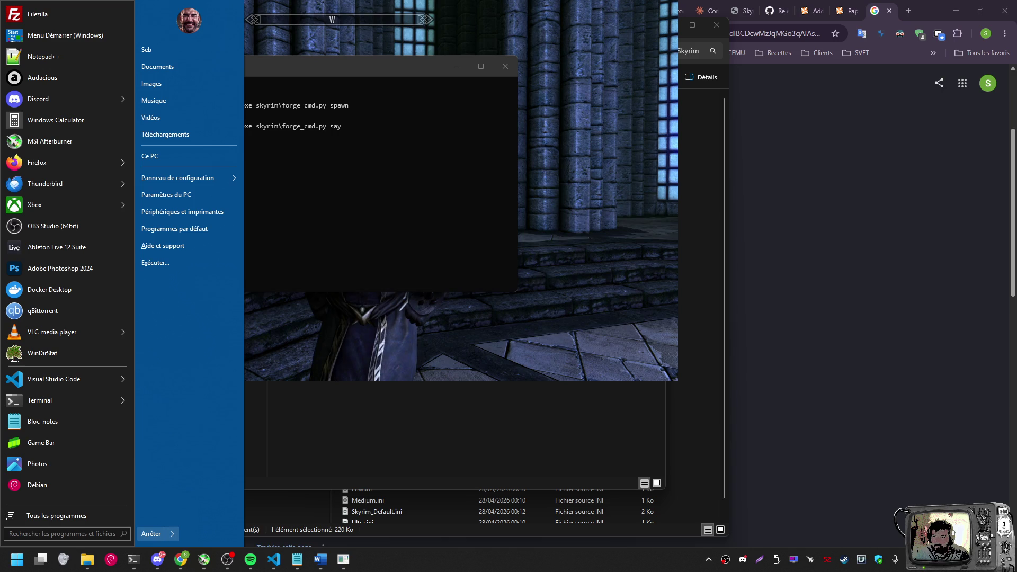
# Clear to the desktop and restore Skyrim to view Ancano beside the second mage
pyautogui.press('super+d')
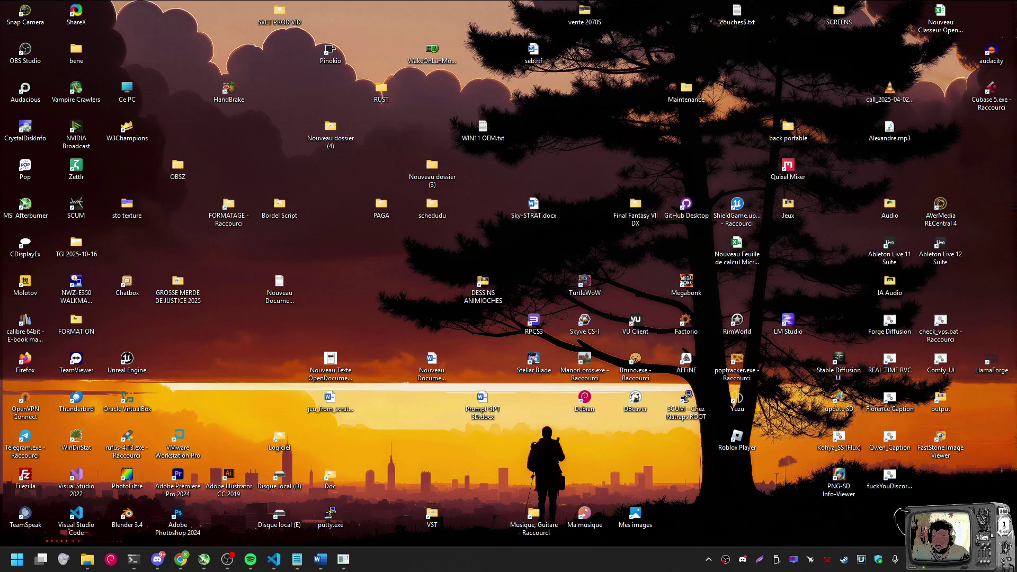
pyautogui.click(228, 559)
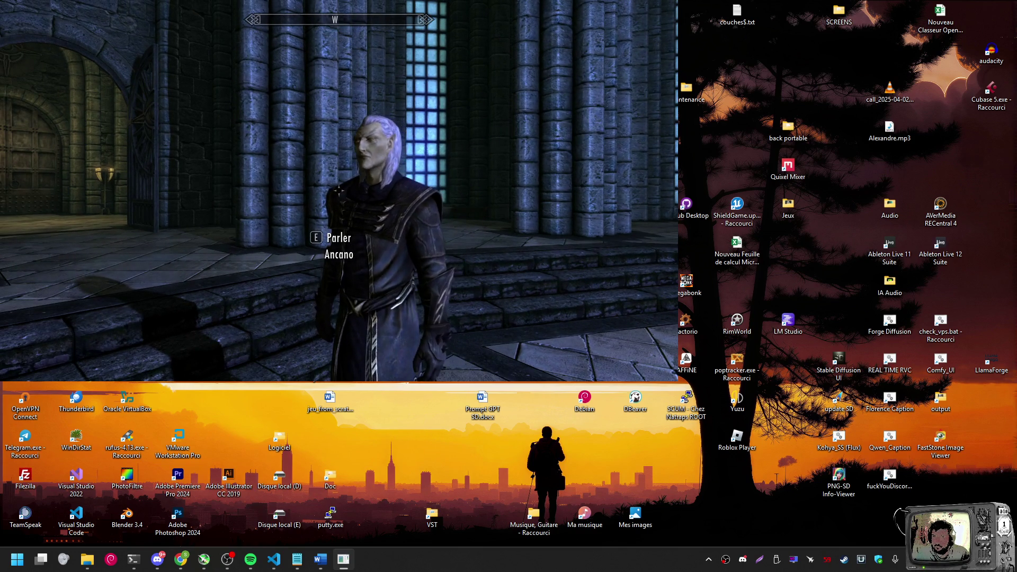
pyautogui.hotkey('alt', 'Tab')
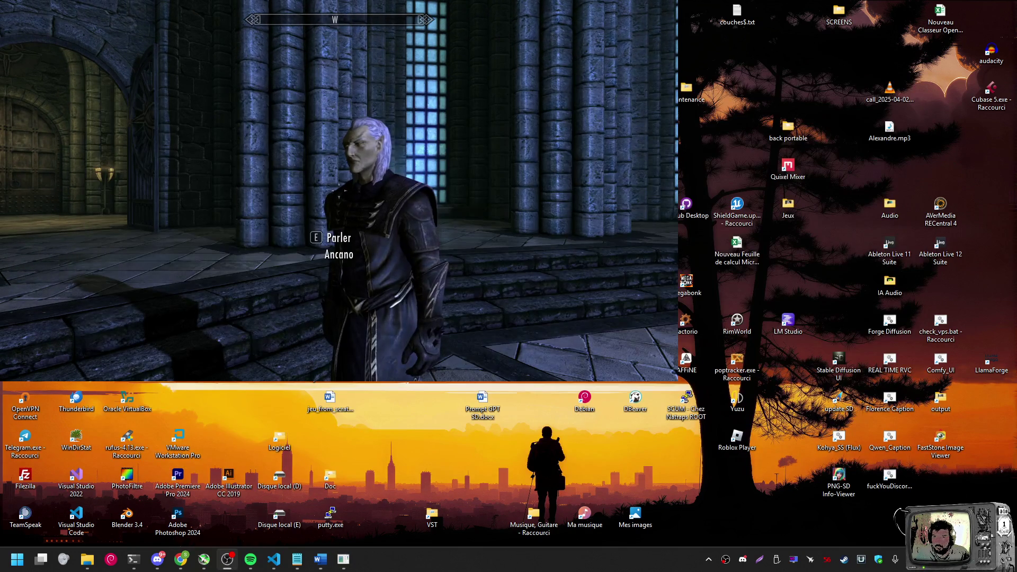
pyautogui.hotkey('alt', 'Tab')
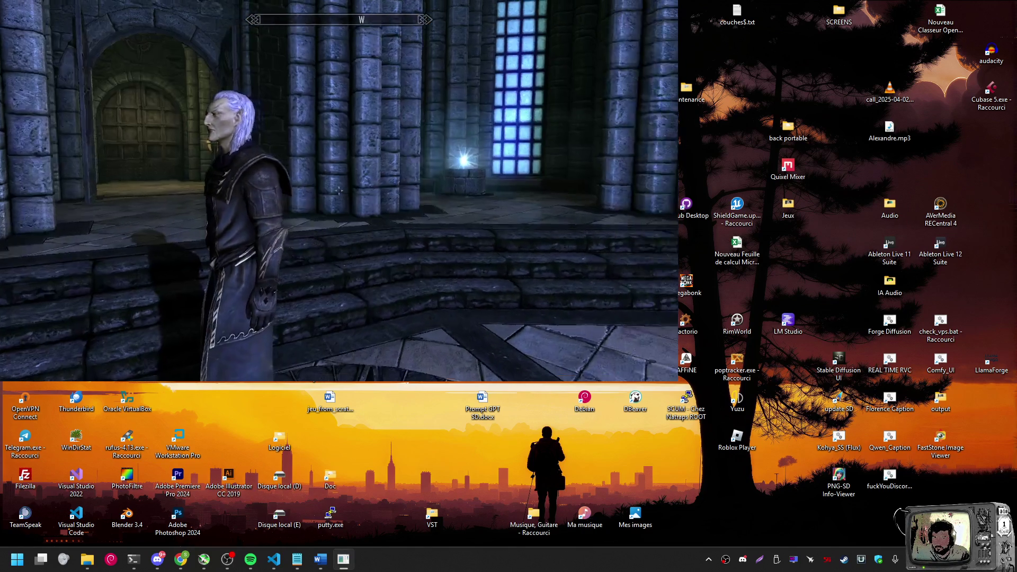
pyautogui.hotkey('alt', 'Tab')
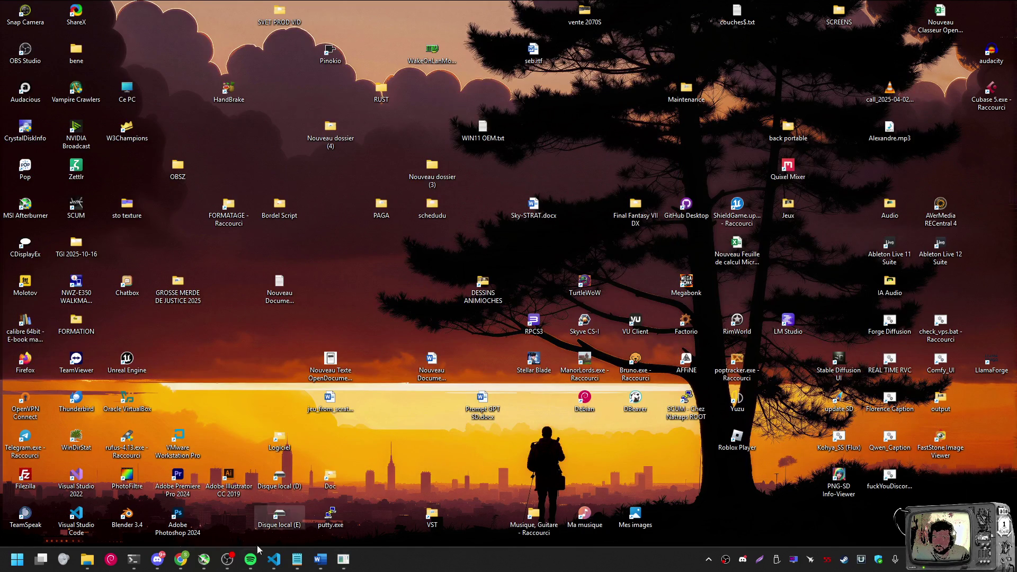
pyautogui.hotkey('alt', 'Tab')
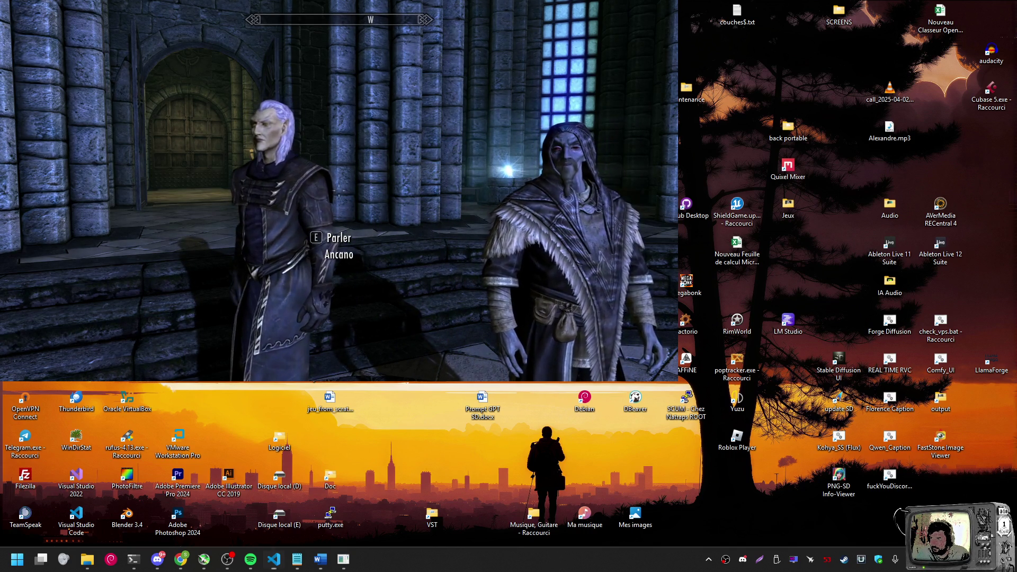
# Run 'forge_cmd.py status', copy its JSON output (lastserial 2, lastaction Say), and return to Skyrim
pyautogui.hotkey('alt', 'Tab')
pyautogui.write('python_embedded\\python.exe skyrim\\forge_cmd.py status')
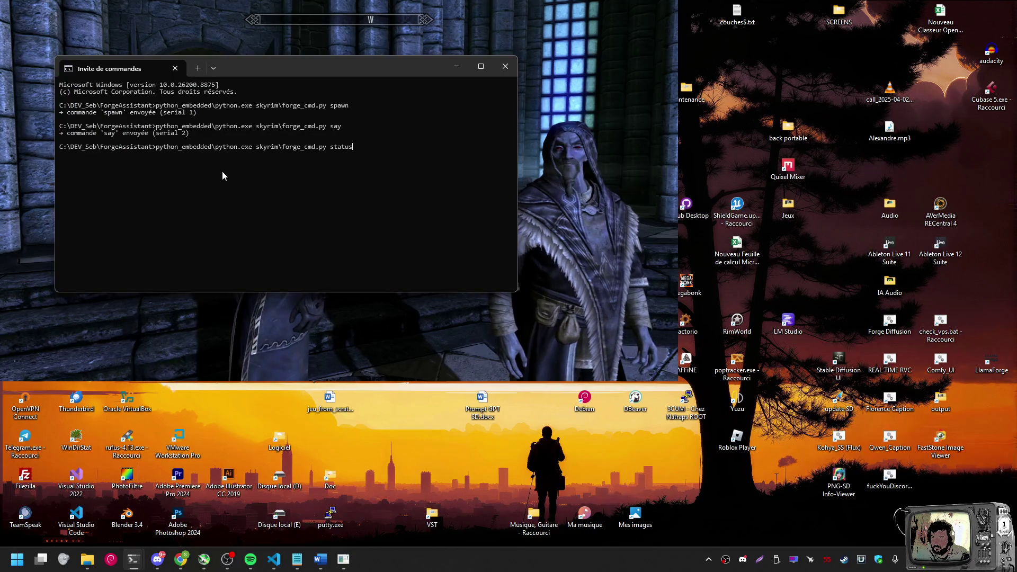
pyautogui.press('Return')
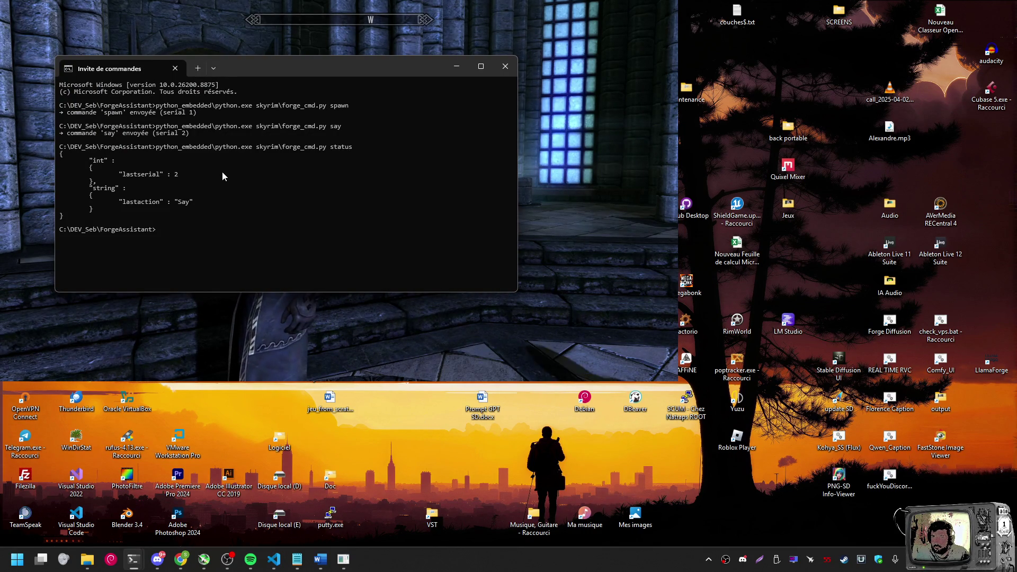
pyautogui.moveTo(189, 233); pyautogui.dragTo(25, 145)
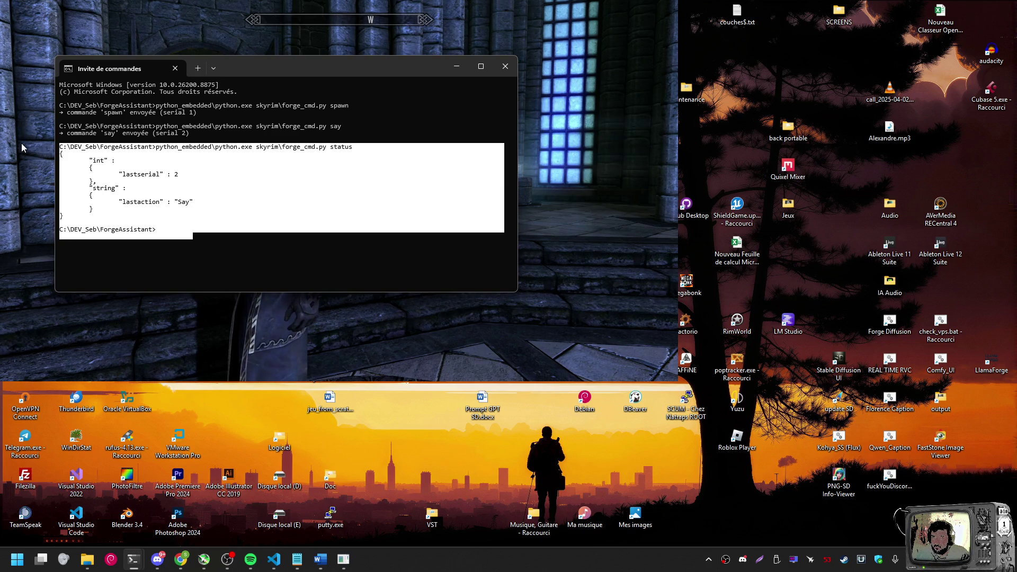
pyautogui.hotkey('ctrl', 'c')
pyautogui.hotkey('alt', 'Tab')
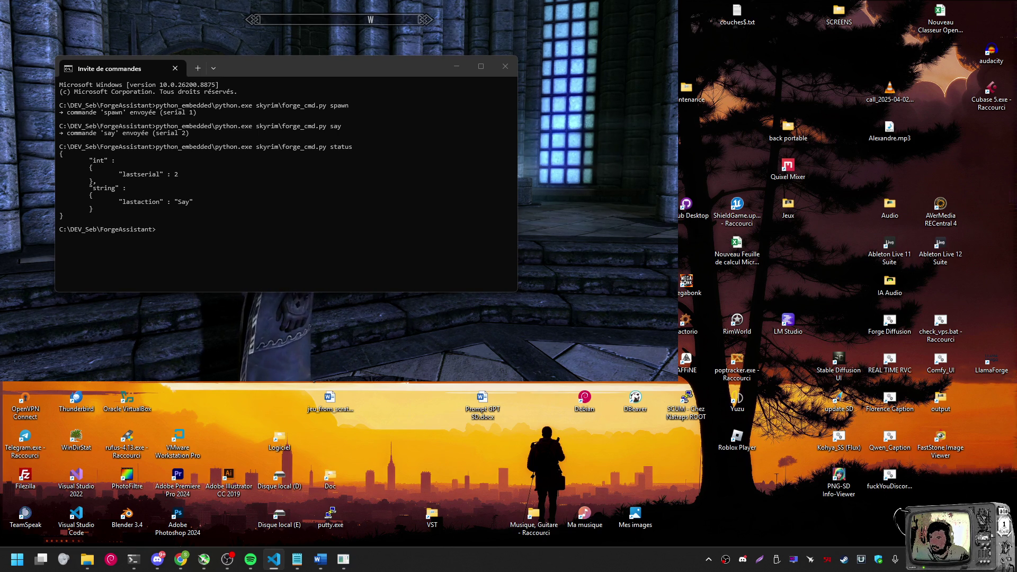
pyautogui.hotkey('alt', 'Tab')
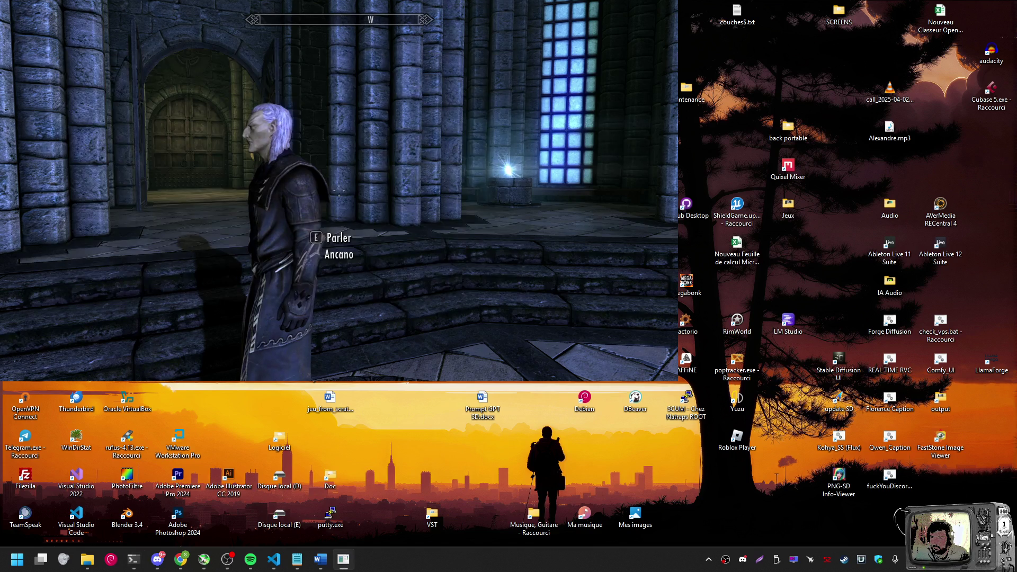
# Rerun 'forge_cmd.py say' from the Command Prompt to send serial 3
pyautogui.hotkey('alt', 'Tab')
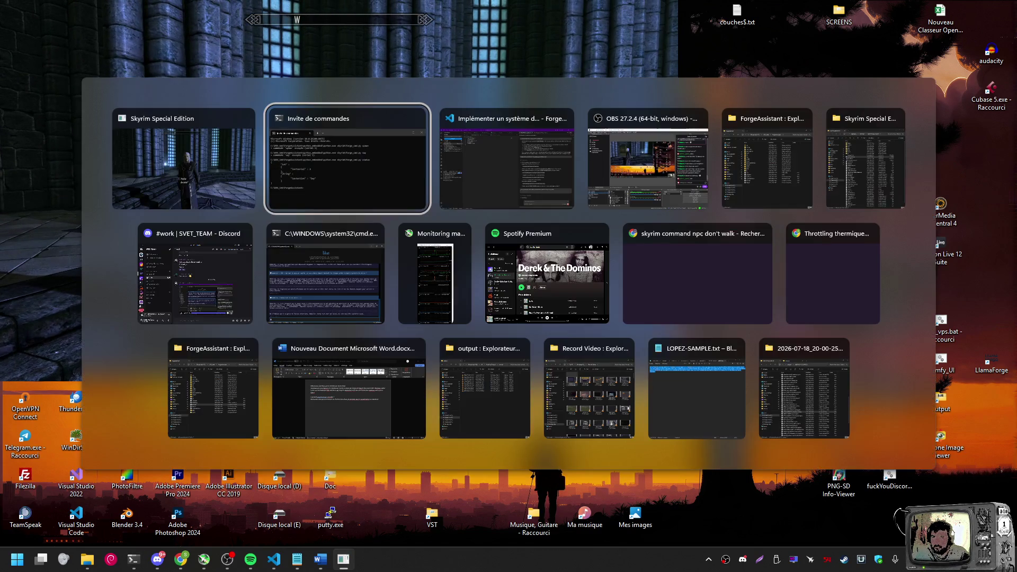
pyautogui.press('Up')
pyautogui.press('Up')
pyautogui.press('Return')
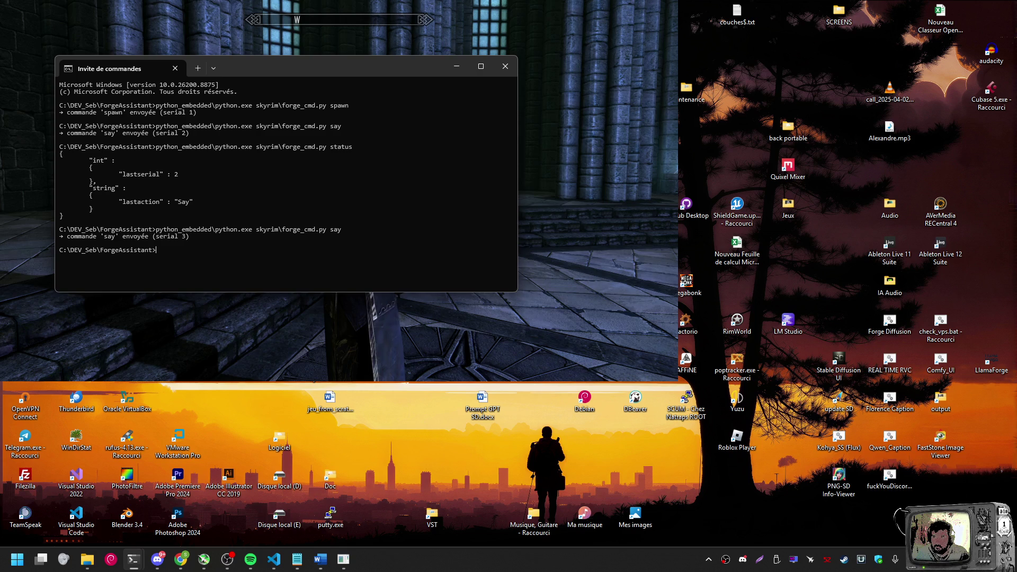
pyautogui.hotkey('alt', 'Tab')
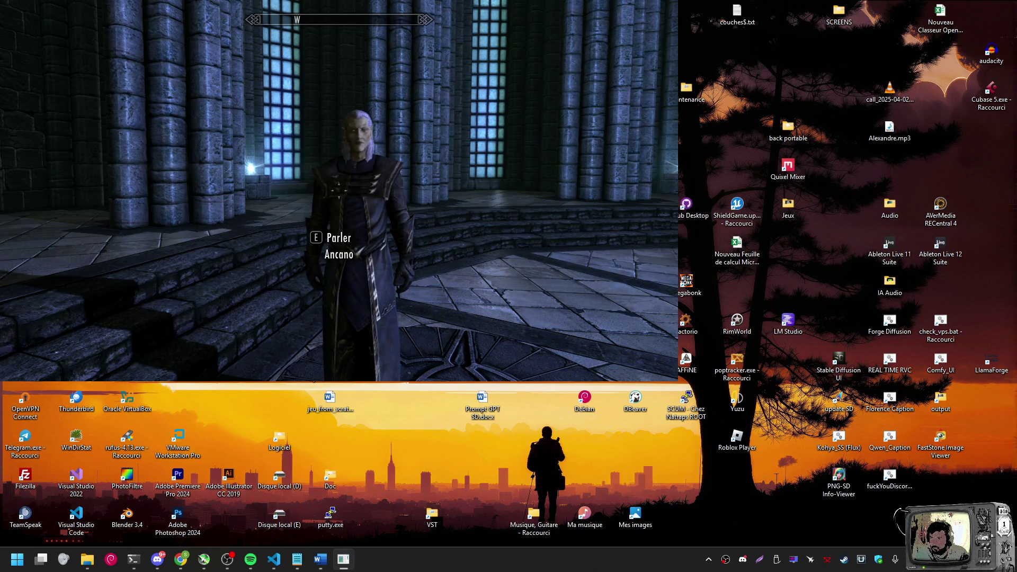
# Show the desktop, then restore the Skyrim window and give it focus
pyautogui.hotkey('alt', 'Tab')
pyautogui.hotkey('alt', 'Tab')
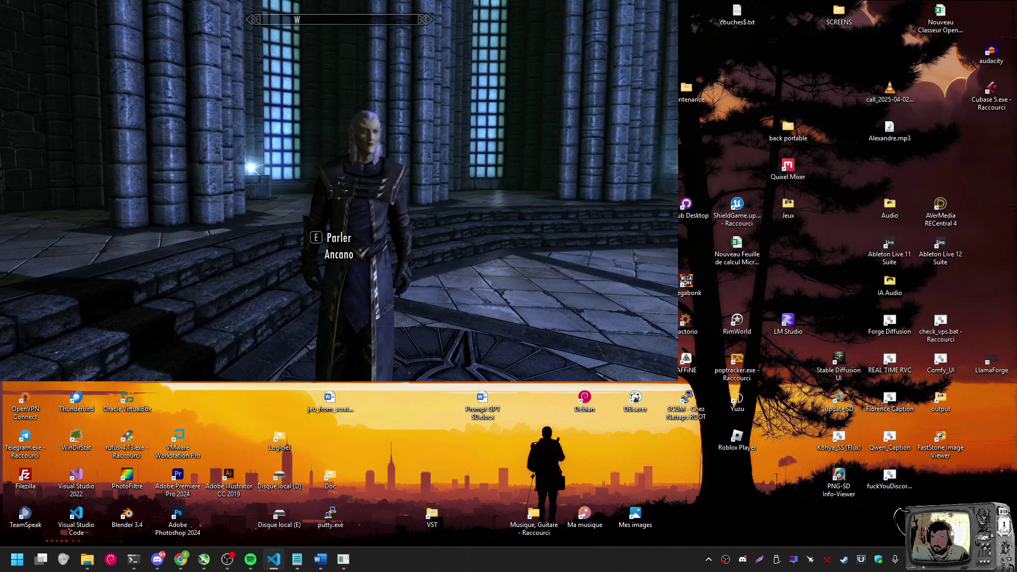
pyautogui.press('super+d')
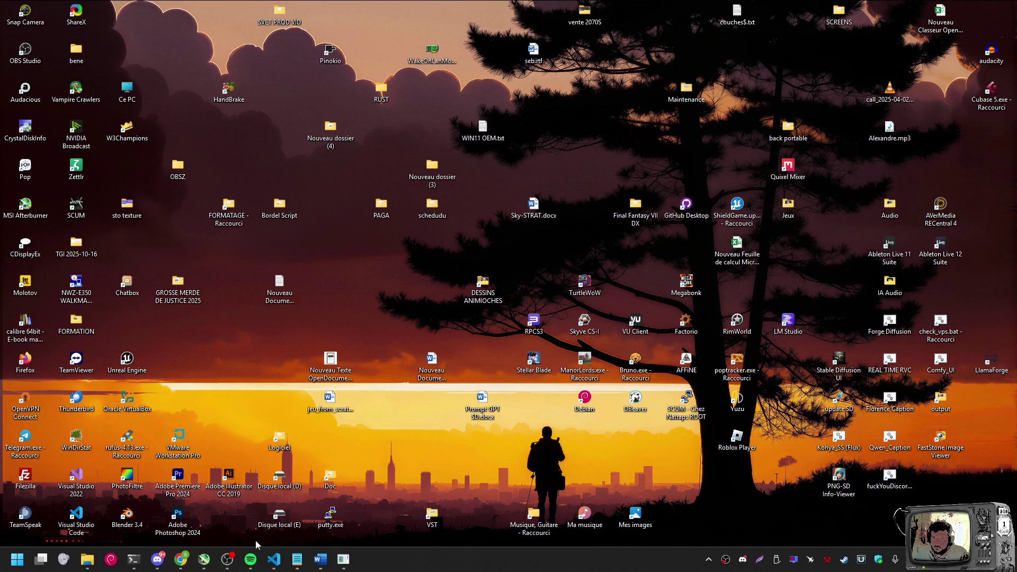
pyautogui.click(274, 558)
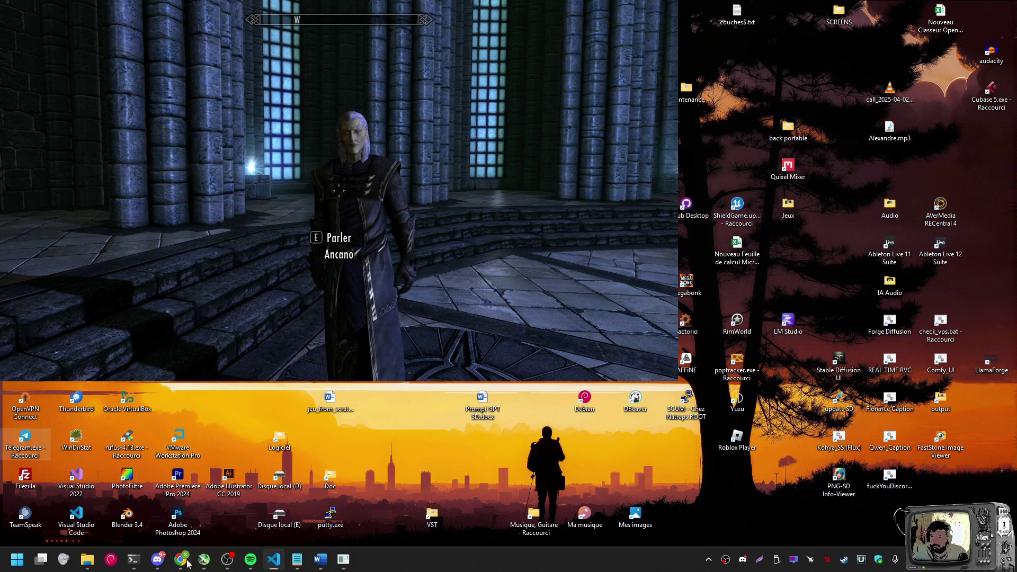
pyautogui.moveTo(134, 559)
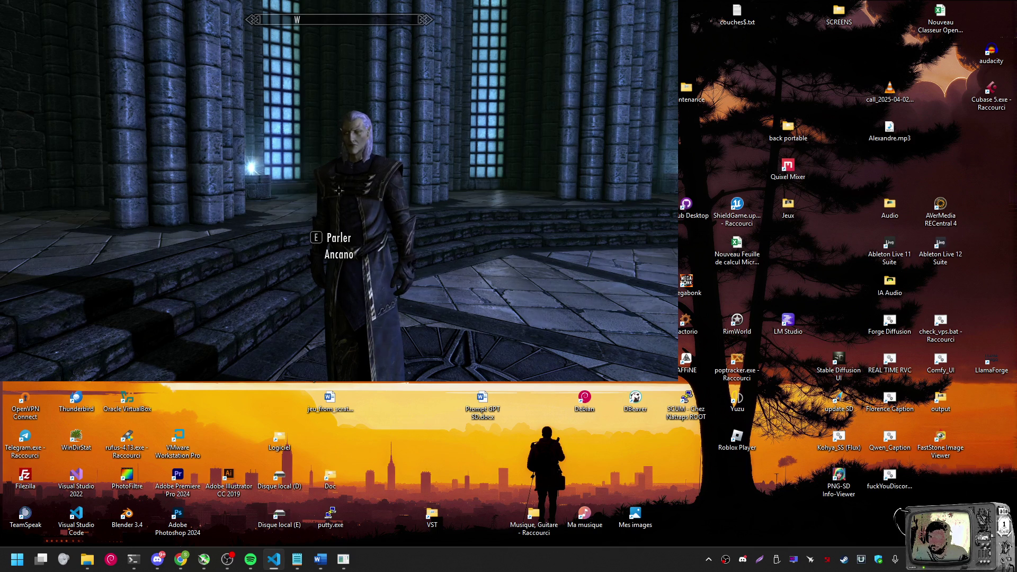
pyautogui.hotkey('alt', 'Tab')
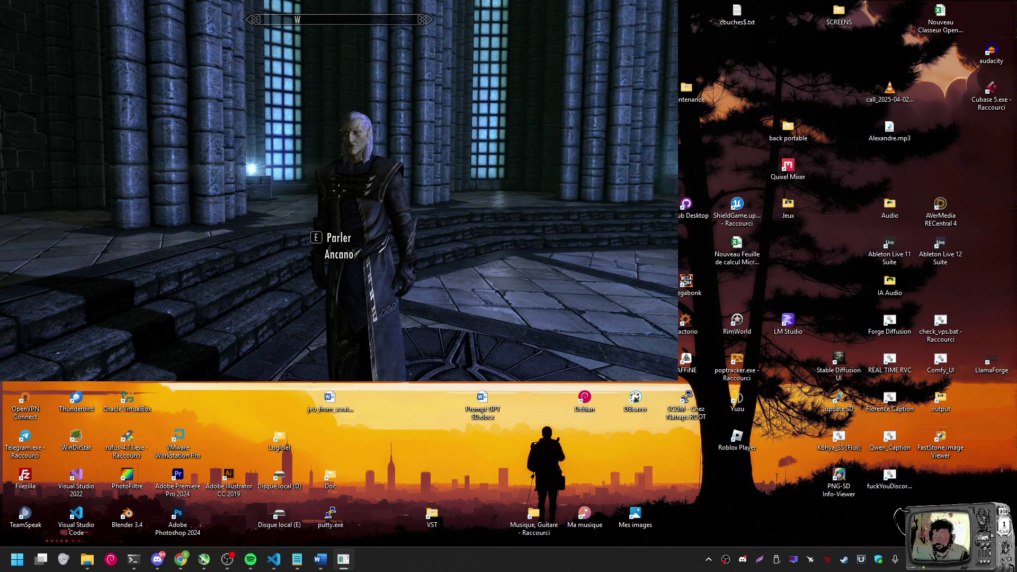
# Walk up to Ancano, back away, then bring up the Skyrim taskbar menu
pyautogui.press('w')
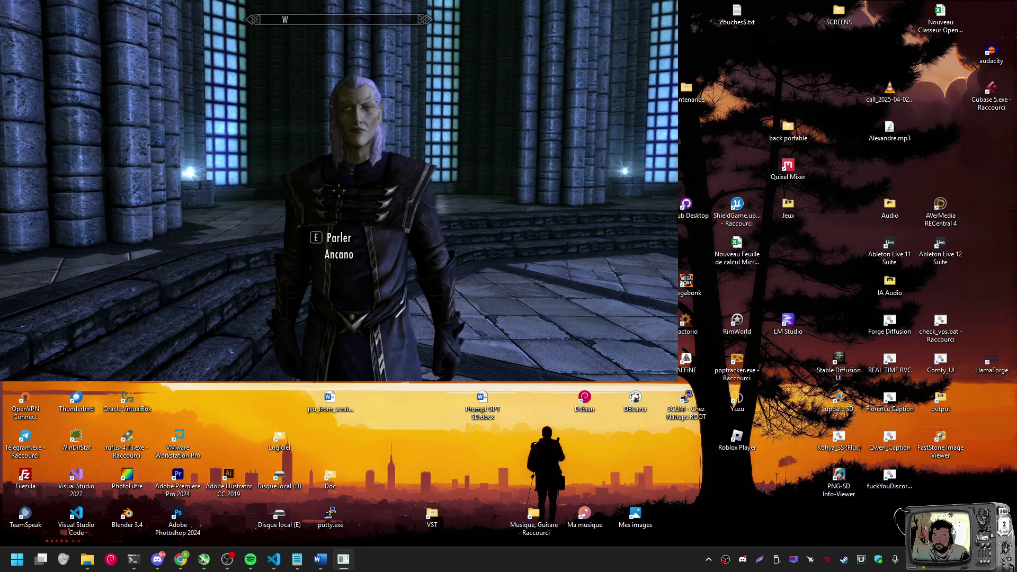
pyautogui.press('s')
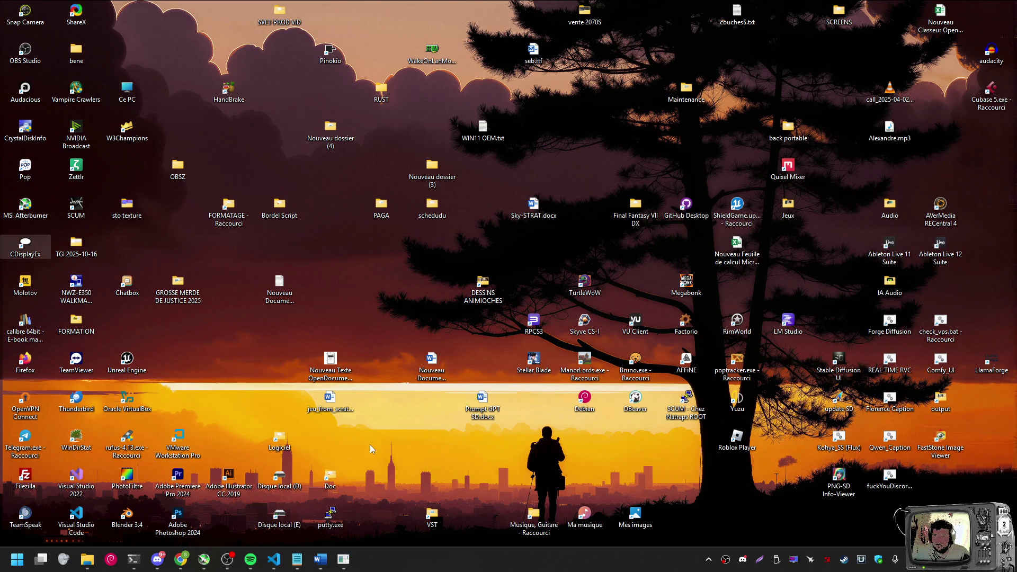
pyautogui.rightClick(344, 559)
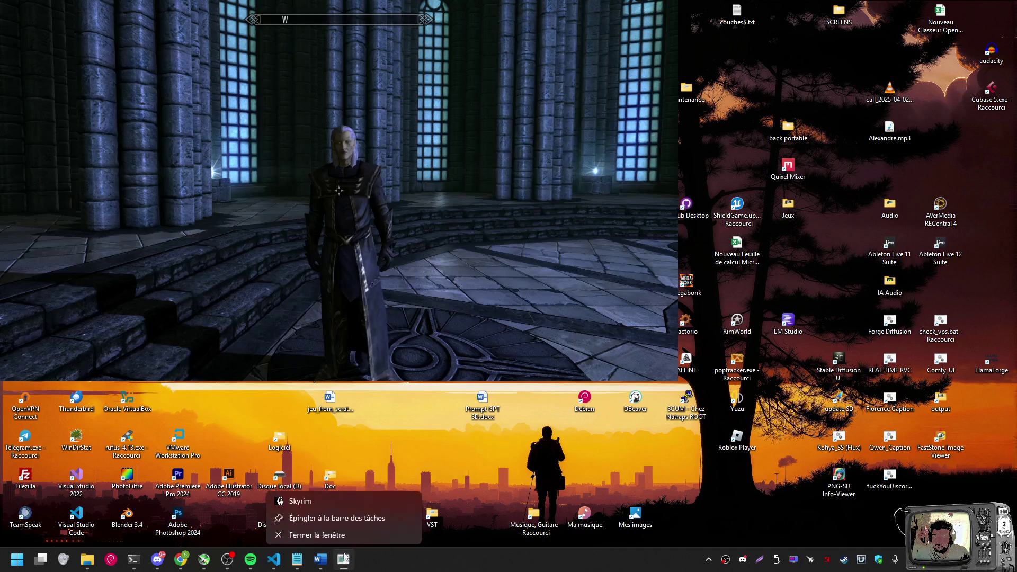
# Close Skyrim, quit llchat with Ctrl+Q and rerun llm\app.py so it reconnects
pyautogui.click(312, 534)
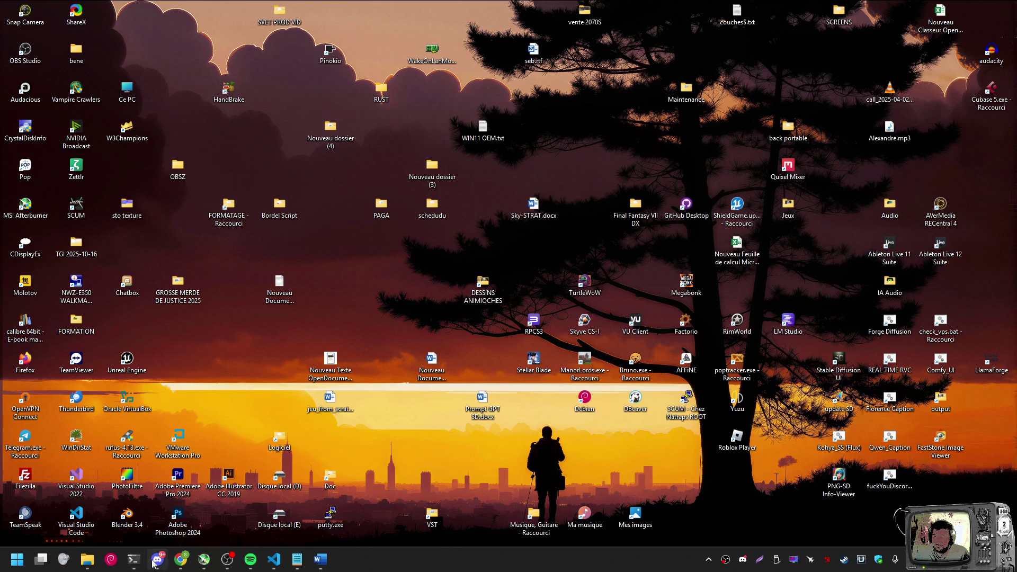
pyautogui.click(157, 503)
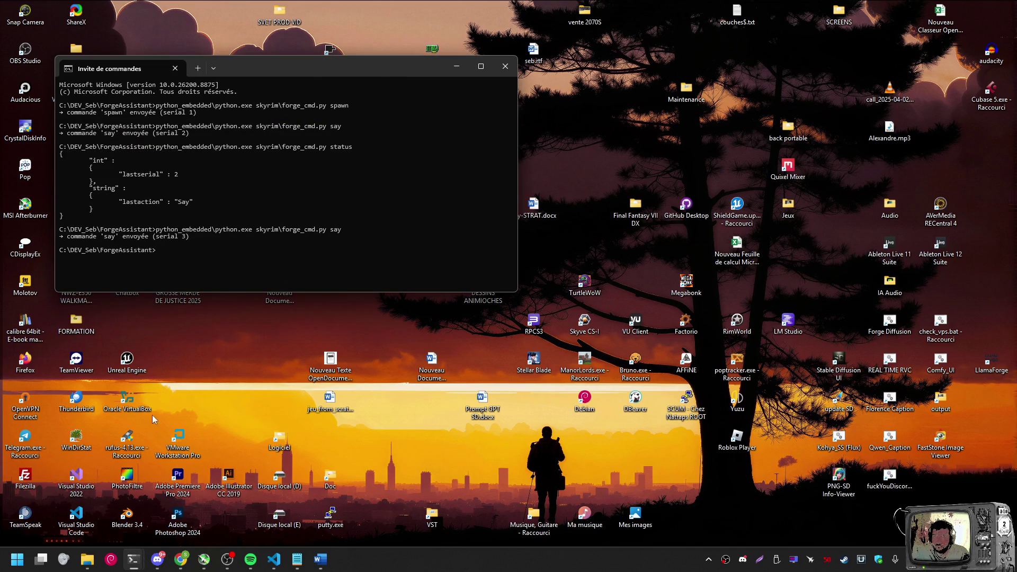
pyautogui.moveTo(134, 560)
pyautogui.click(106, 500)
pyautogui.hotkey('ctrl', 'q')
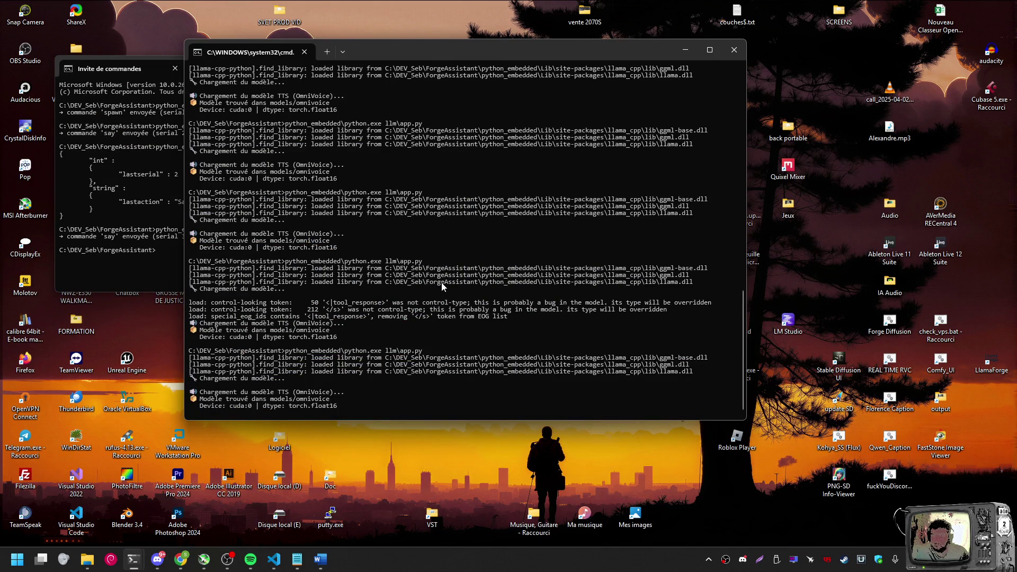
pyautogui.press('Up')
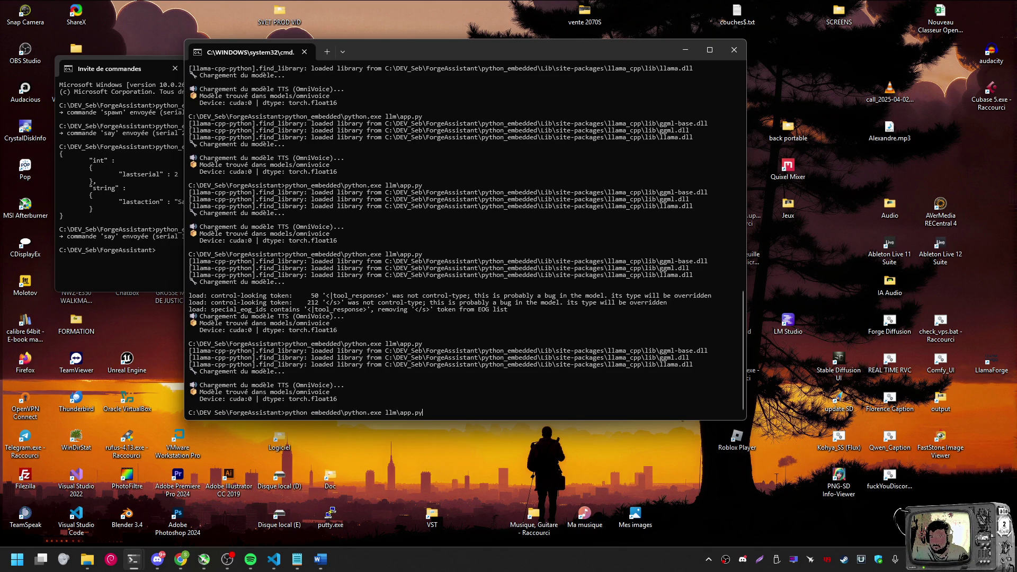
pyautogui.press('Return')
# Move the llchat terminal to the right and the other Command Prompt to the left edge
pyautogui.click(228, 560)
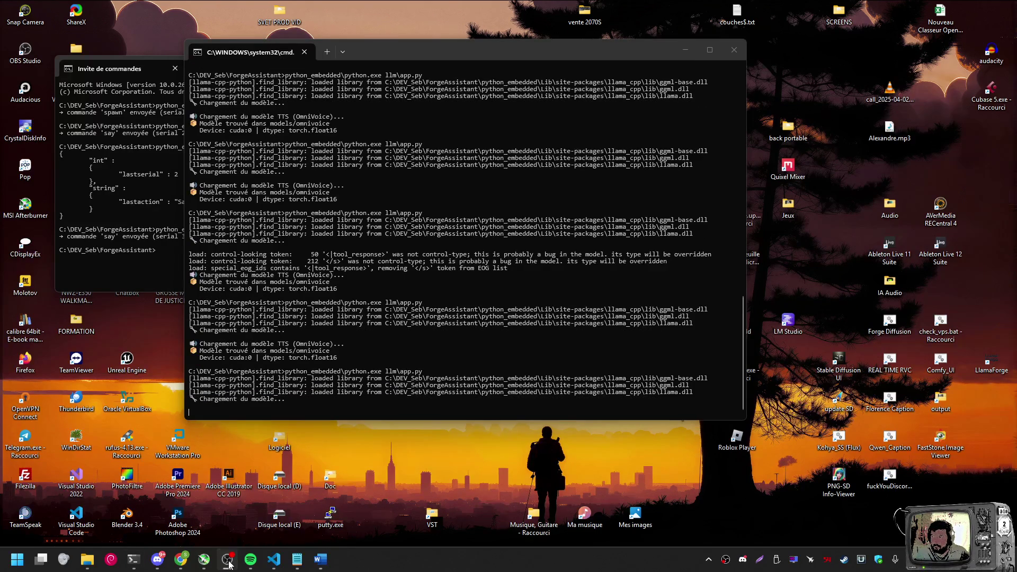
pyautogui.moveTo(454, 50); pyautogui.dragTo(697, 64)
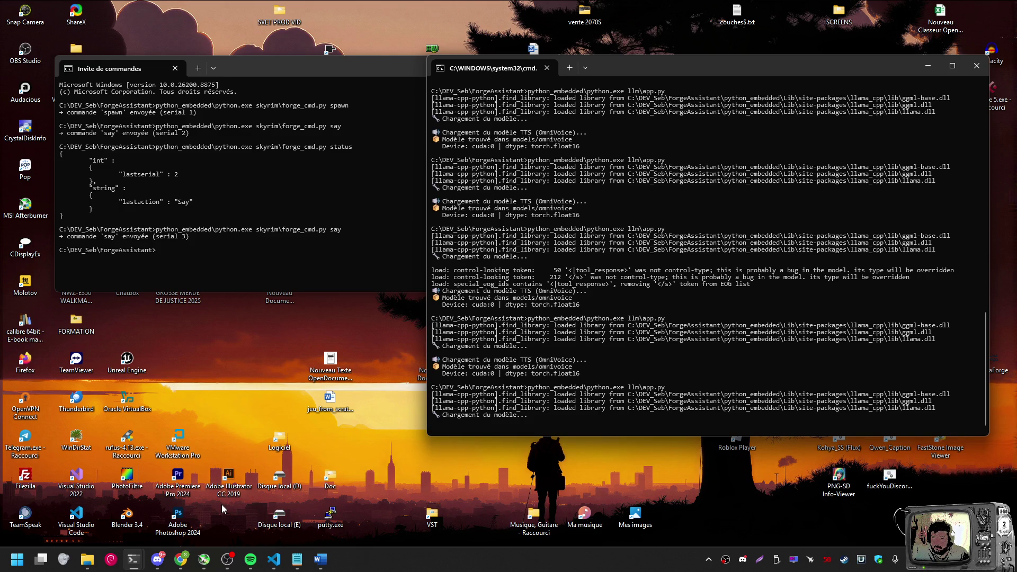
pyautogui.moveTo(492, 68)
pyautogui.mouseDown()
pyautogui.moveTo(684, 67)
pyautogui.moveTo(629, 61)
pyautogui.mouseUp()
pyautogui.moveTo(322, 73); pyautogui.dragTo(267, 71)
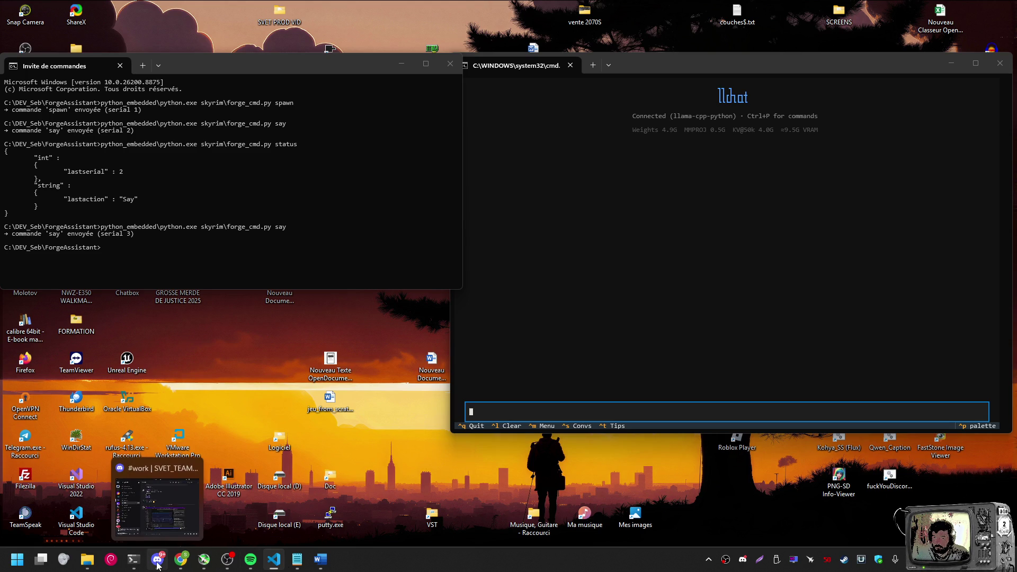
# Relaunch Skyrim by running skse64_loader.exe from the Skyrim Special Edition folder
pyautogui.moveTo(89, 561)
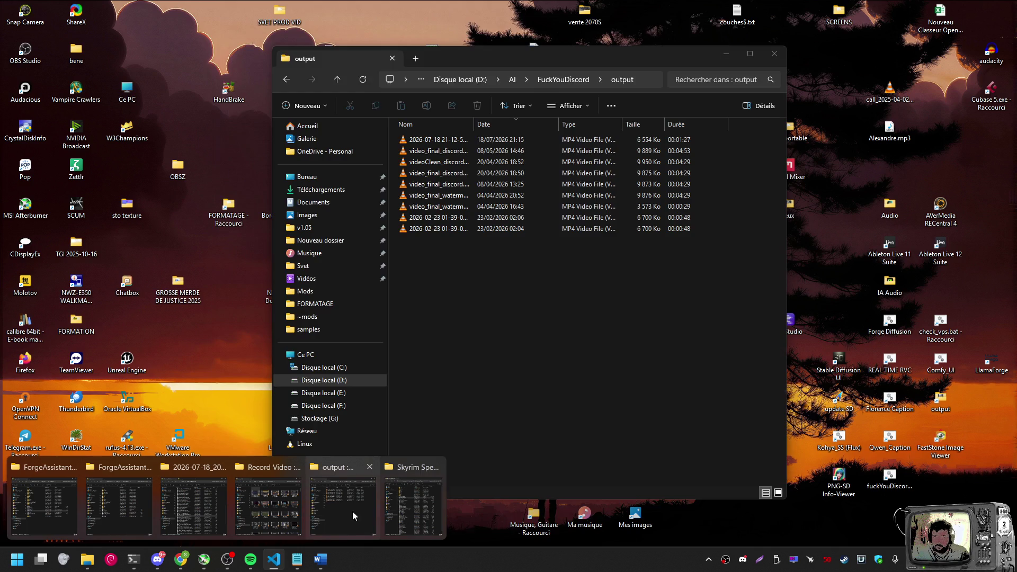
pyautogui.click(415, 505)
pyautogui.doubleClick(401, 200)
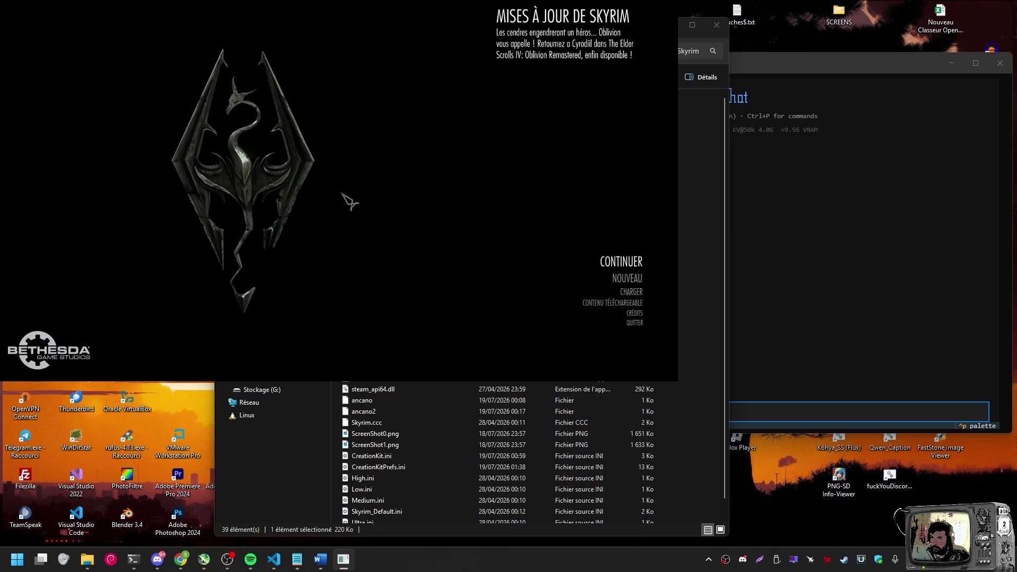
pyautogui.press('`')
# Clear the stray console text and run coc WinterholdCollegeHallofTheElements to load the hall
pyautogui.write('python_embedded\\python.exe skyrim\\forge_cmd.py say')
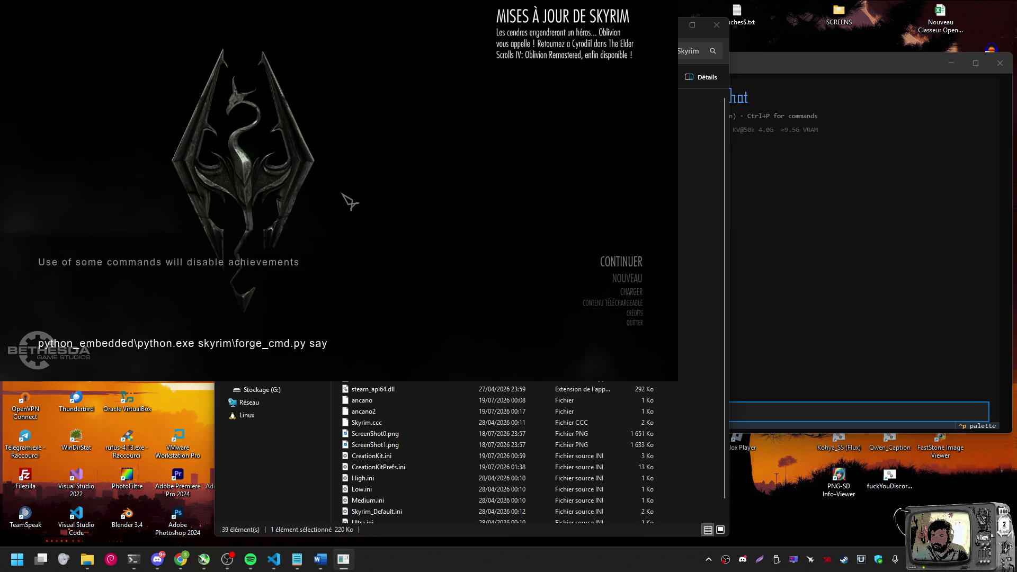
pyautogui.press('BackSpace')
pyautogui.press('BackSpace')
pyautogui.press('BackSpace')
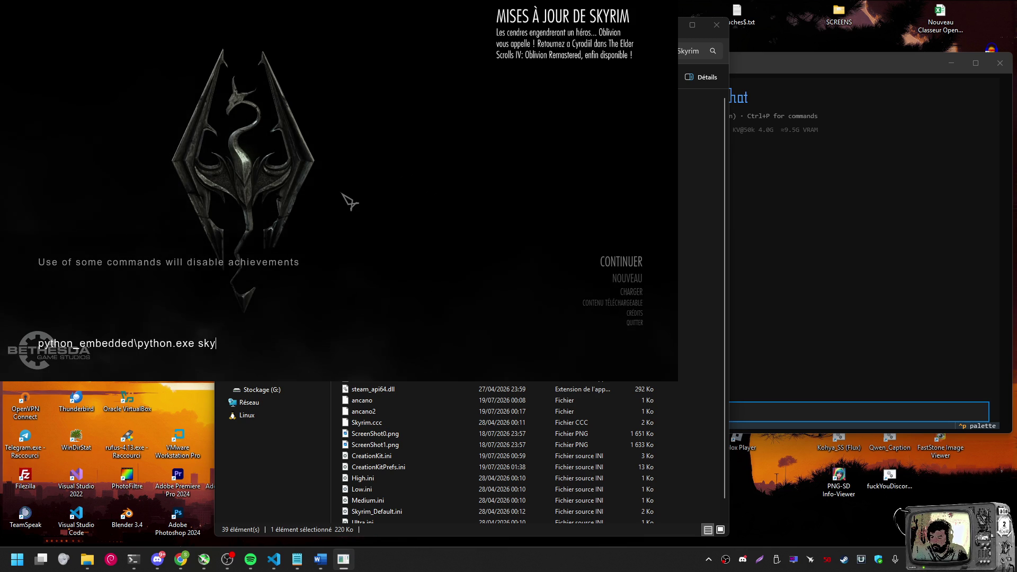
pyautogui.press('BackSpace')
pyautogui.press('BackSpace')
pyautogui.press('BackSpace')
pyautogui.write('v')
pyautogui.press('BackSpace')
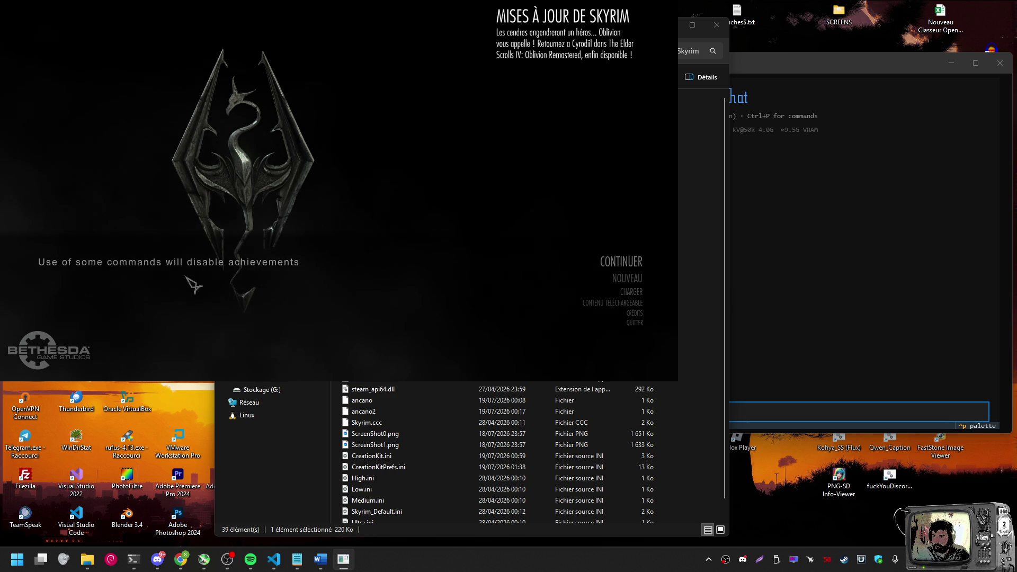
pyautogui.hotkey('alt', 'Tab')
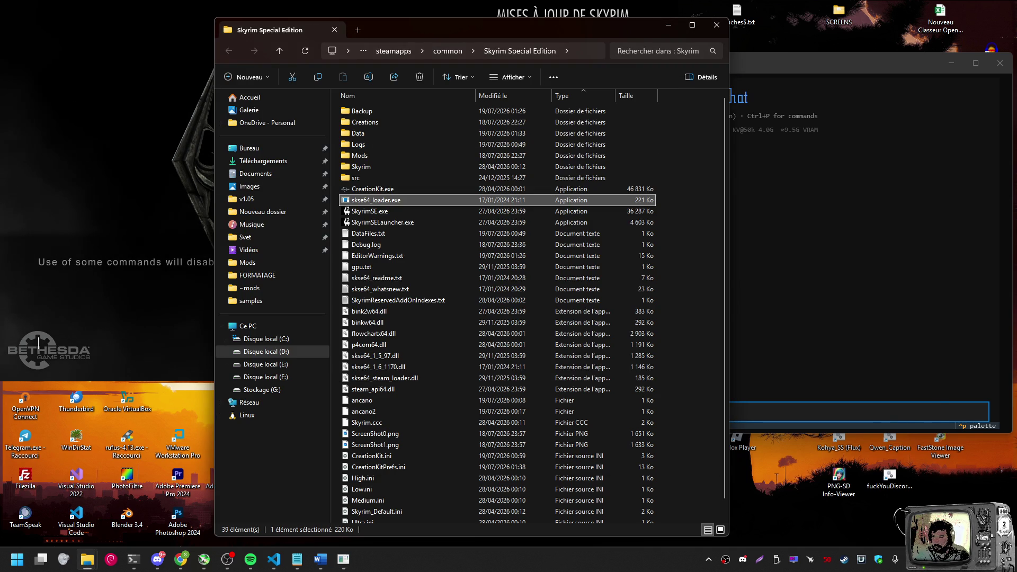
pyautogui.hotkey('alt', 'Tab')
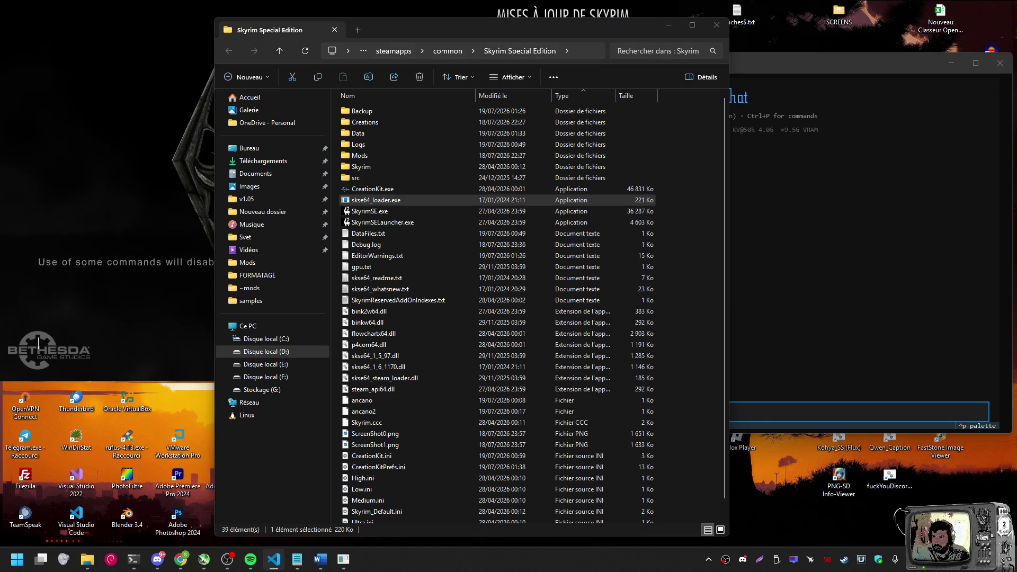
pyautogui.hotkey('alt', 'Tab')
pyautogui.write('coc WinterholdCollegeHallofTheElements')
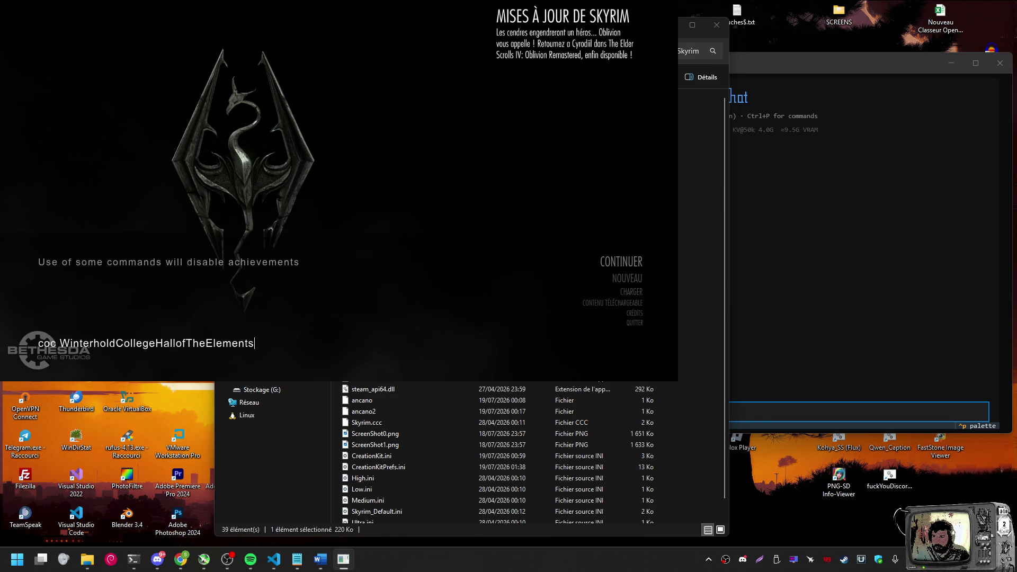
pyautogui.press('Return')
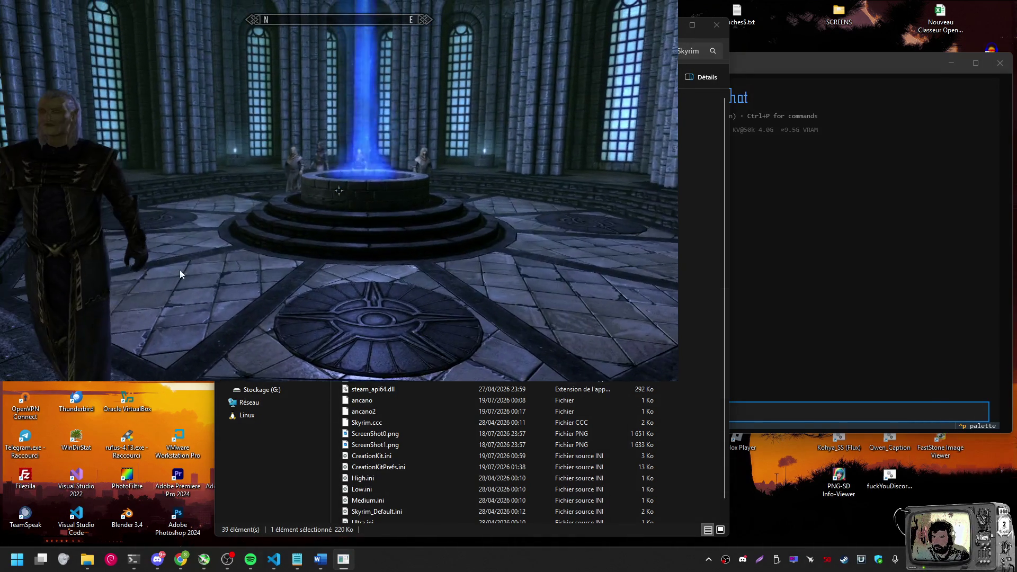
# Rerun the forge_cmd.py spawn command from Command Prompt
pyautogui.hotkey('alt', 'Tab')
pyautogui.hotkey('alt', 'Tab')
pyautogui.hotkey('alt', 'Tab')
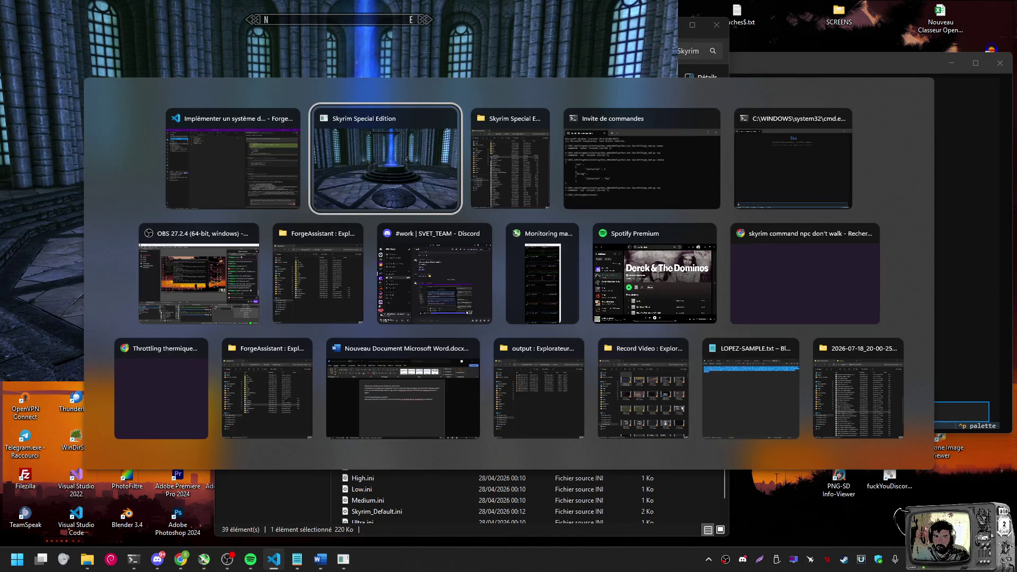
pyautogui.press('Up')
pyautogui.press('Up')
pyautogui.press('Up')
pyautogui.press('Up')
pyautogui.press('Return')
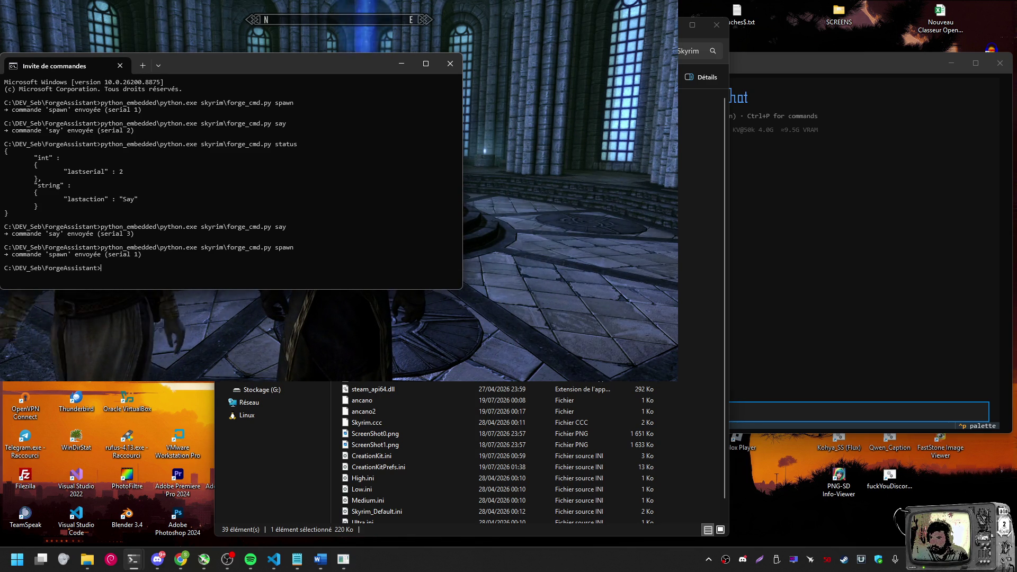
# Send the forge_cmd.py say command, then show the desktop
pyautogui.press('Up')
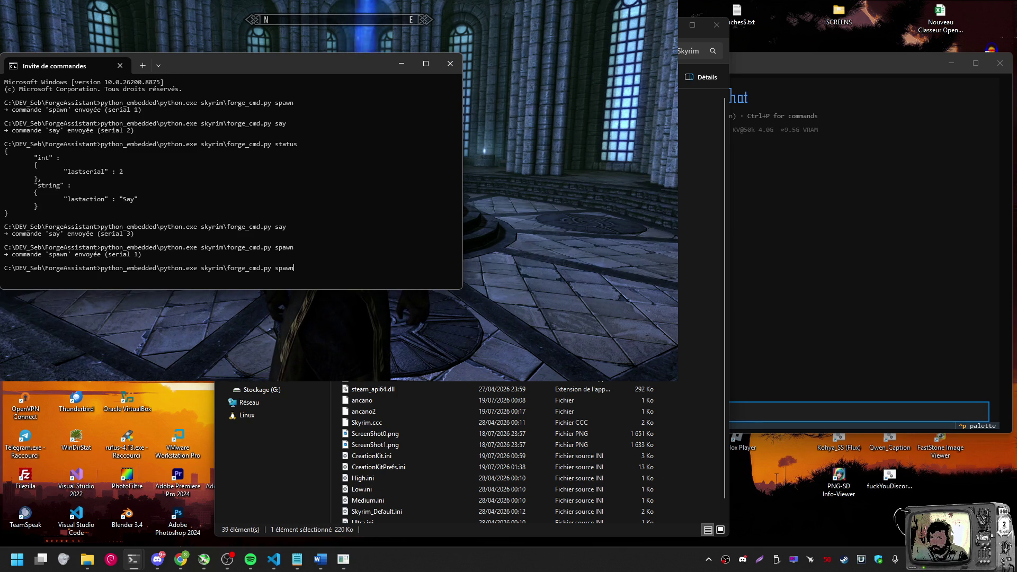
pyautogui.press('Up')
pyautogui.press('Return')
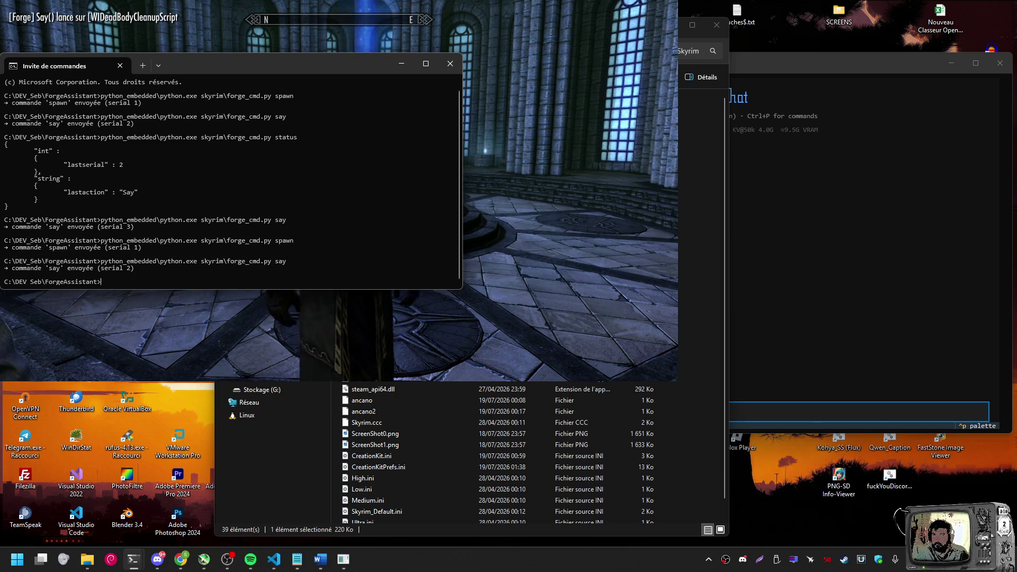
pyautogui.press('super+d')
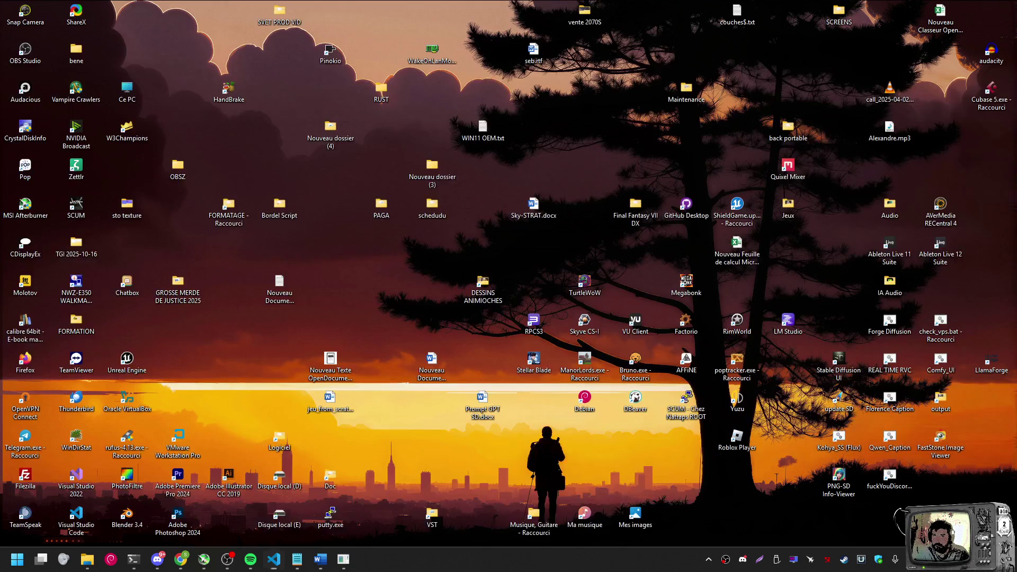
# Bring Skyrim back to check Ancano in the hall, switching briefly to Command Prompt
pyautogui.click(342, 560)
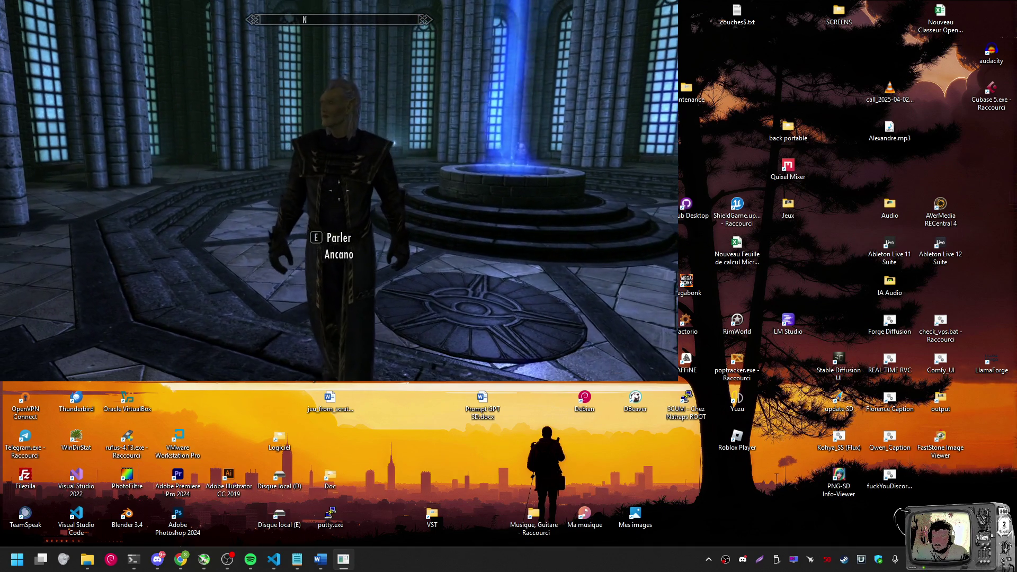
pyautogui.hotkey('alt', 'Tab')
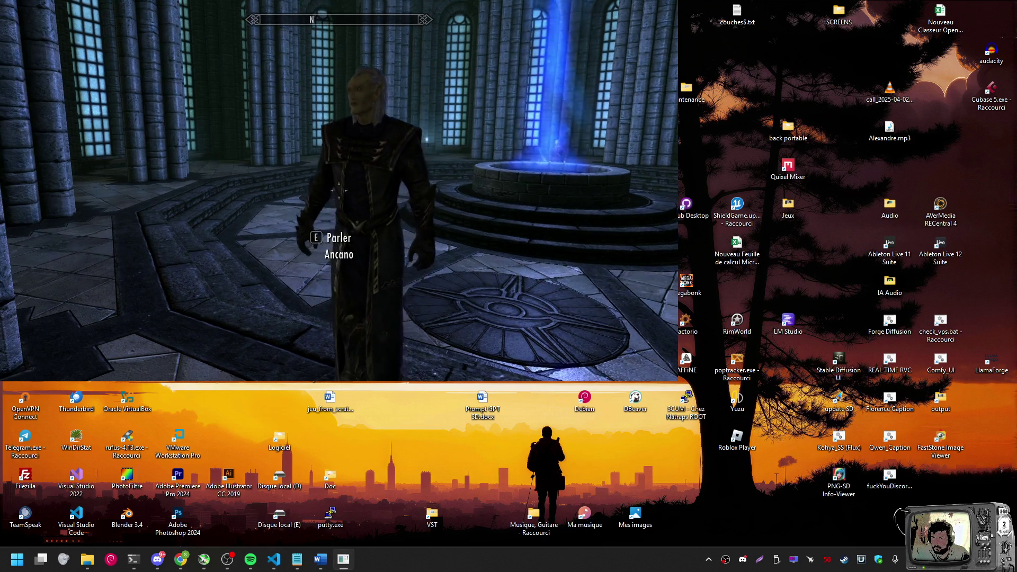
pyautogui.hotkey('alt', 'Tab')
pyautogui.press('Tab')
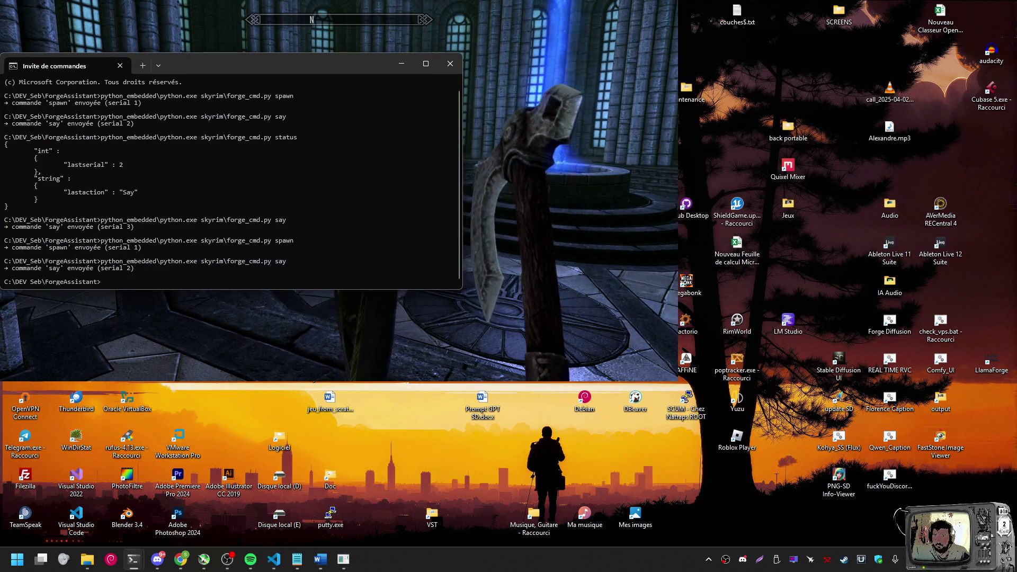
pyautogui.press('super+d')
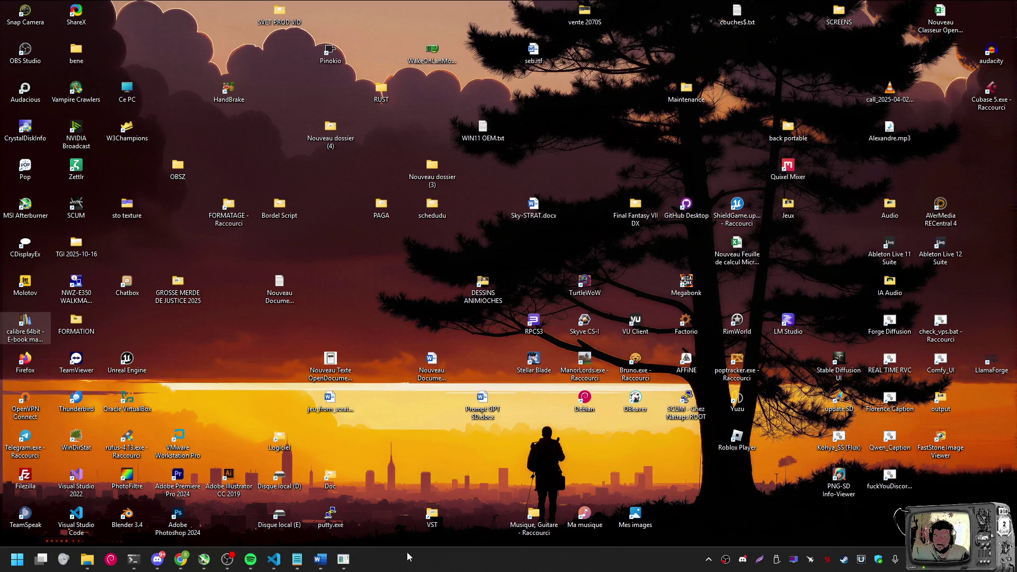
pyautogui.moveTo(143, 564)
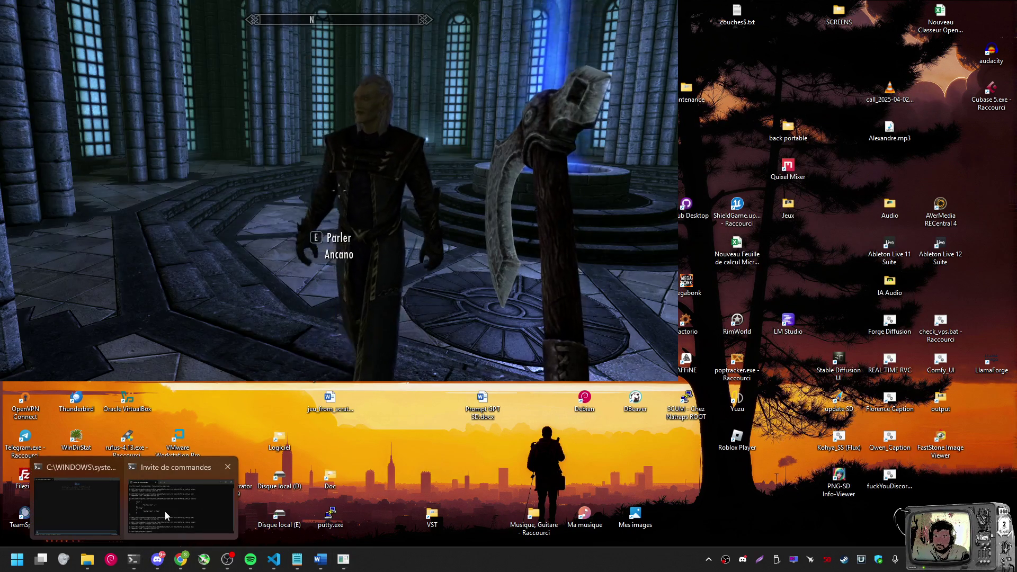
pyautogui.click(164, 510)
pyautogui.hotkey('alt', 'Tab')
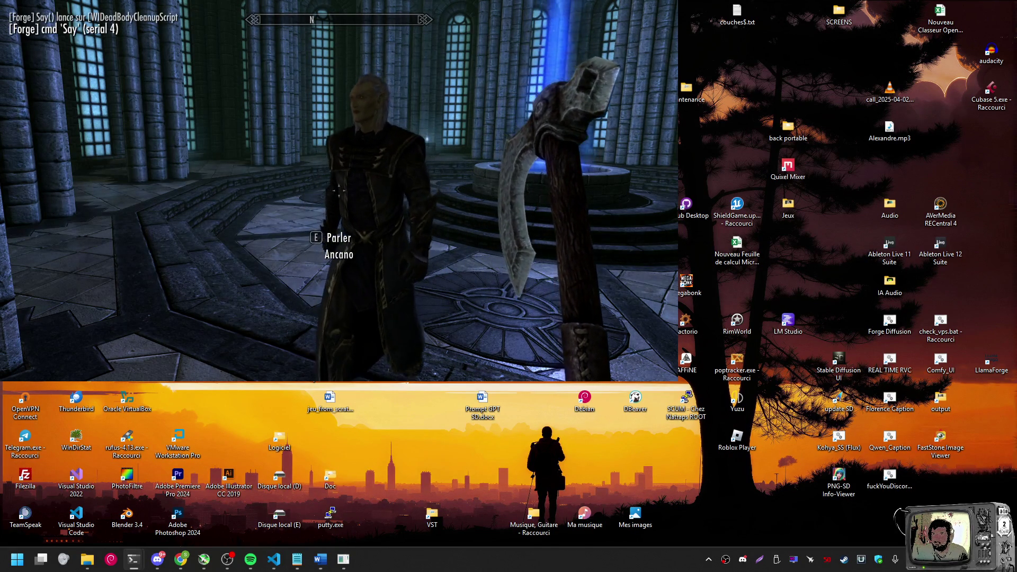
# Capture a screenshot of the game area, then open the in-game character menu
pyautogui.press('Print')
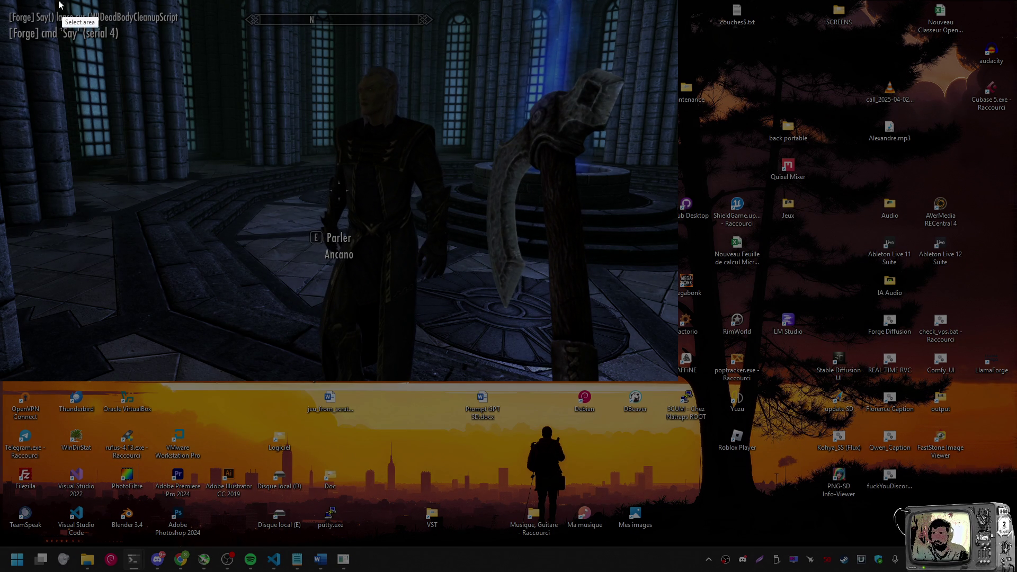
pyautogui.moveTo(0, 0)
pyautogui.mouseDown()
pyautogui.moveTo(542, 377)
pyautogui.moveTo(670, 384)
pyautogui.mouseUp()
pyautogui.click(576, 408)
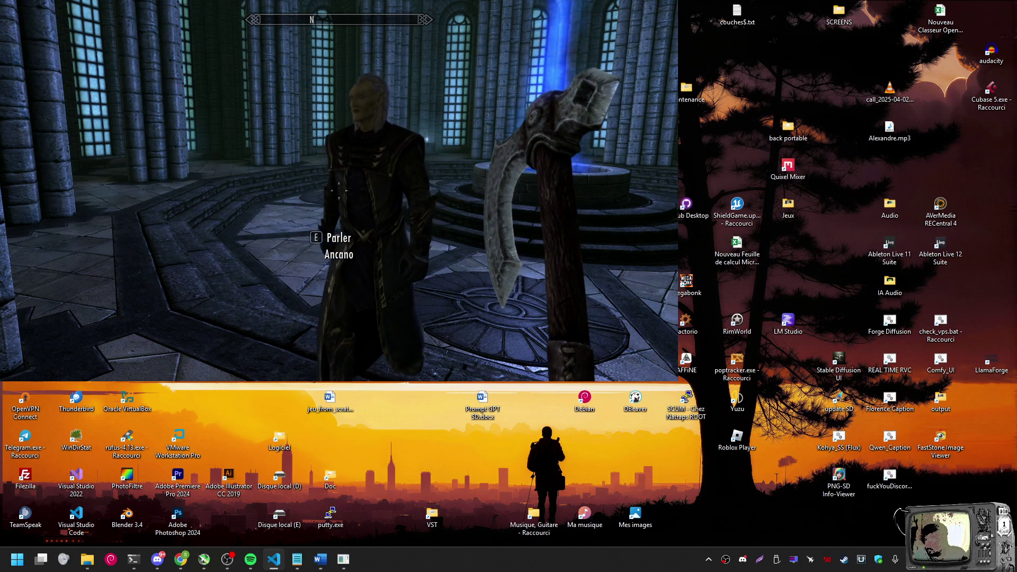
pyautogui.rightClick(343, 559)
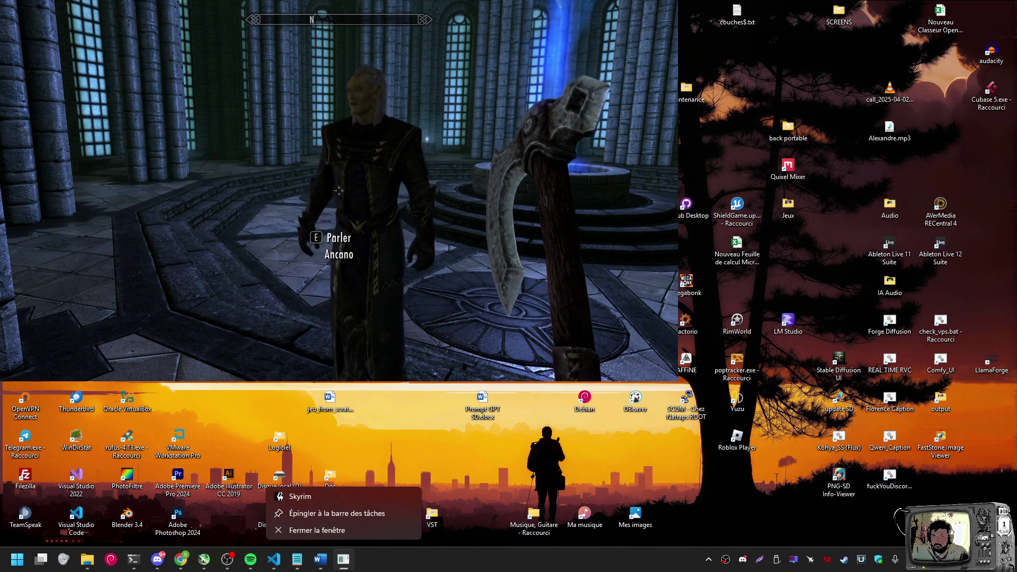
pyautogui.click(342, 532)
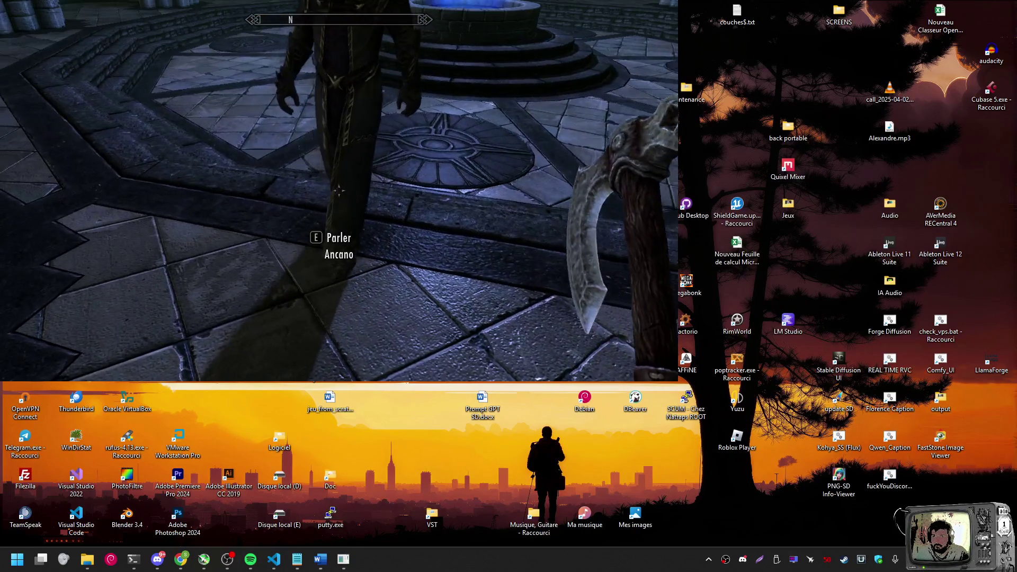
pyautogui.press('Tab')
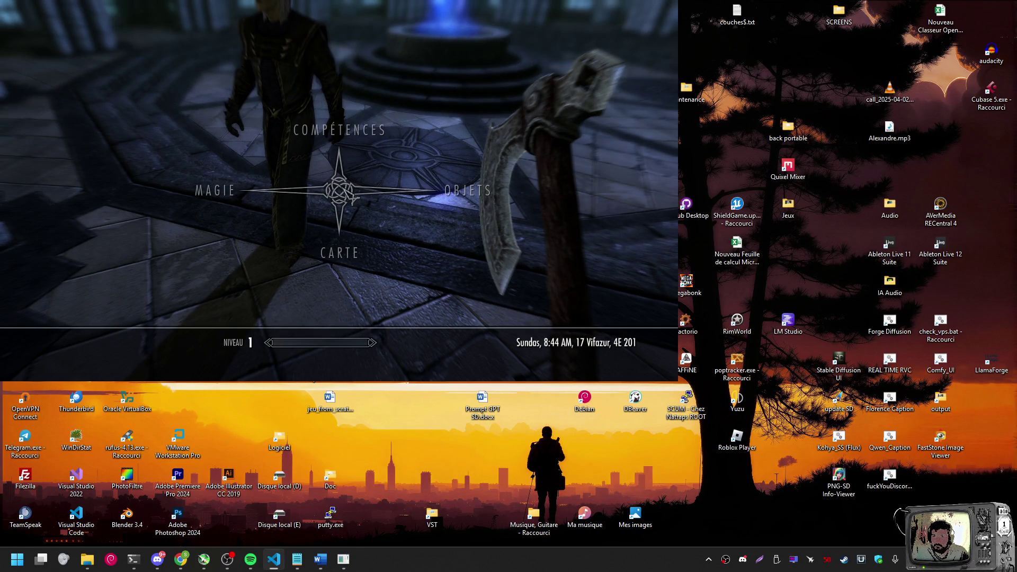
# Close the Skyrim window with Fermer la fenêtre from its taskbar icon
pyautogui.rightClick(342, 558)
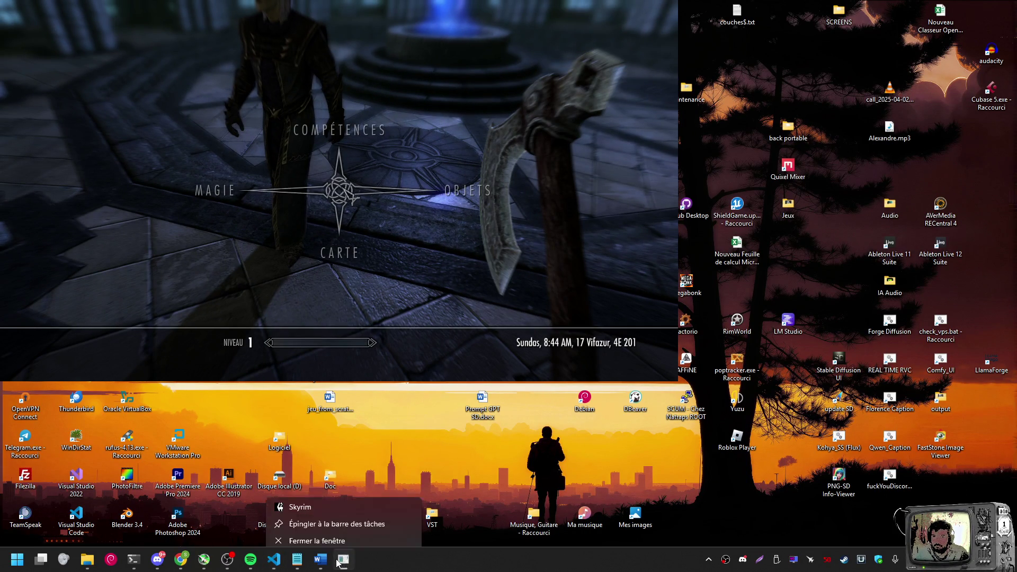
pyautogui.click(334, 532)
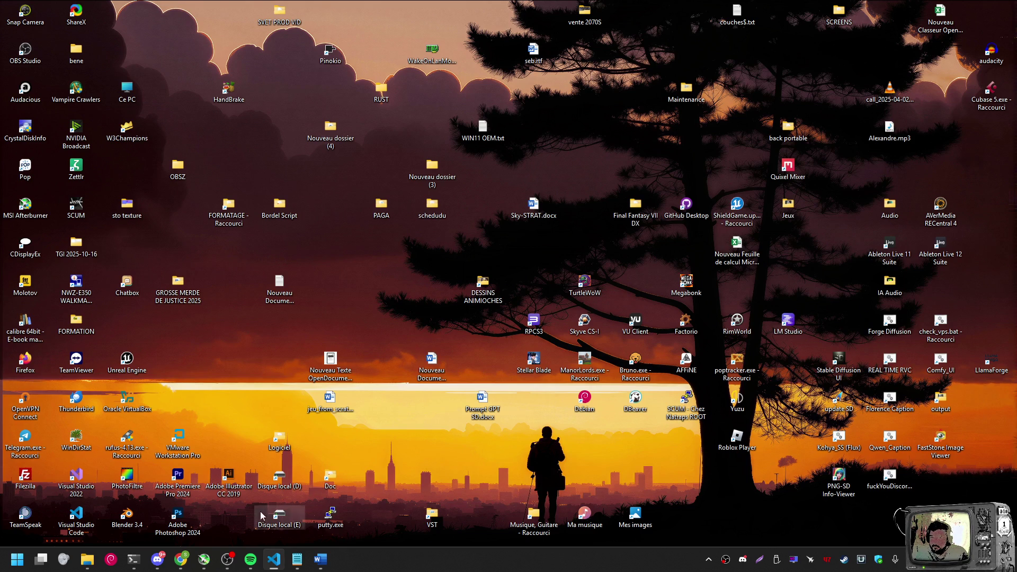
# Show the File Explorer window previews to find the Skyrim Special Edition folder
pyautogui.moveTo(88, 559)
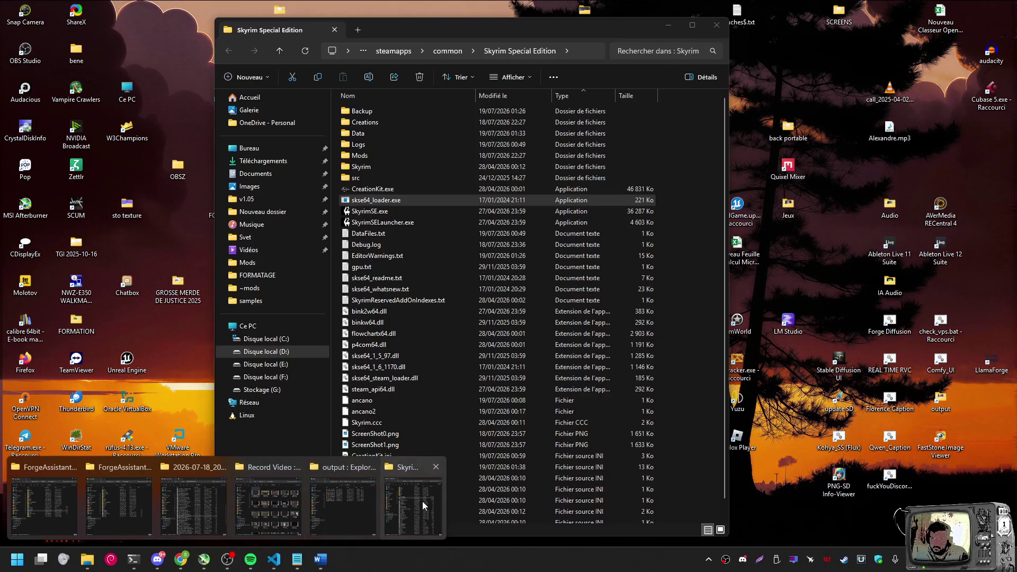
# Start Skyrim again by running skse64_loader.exe from the Skyrim Special Edition folder
pyautogui.click(392, 504)
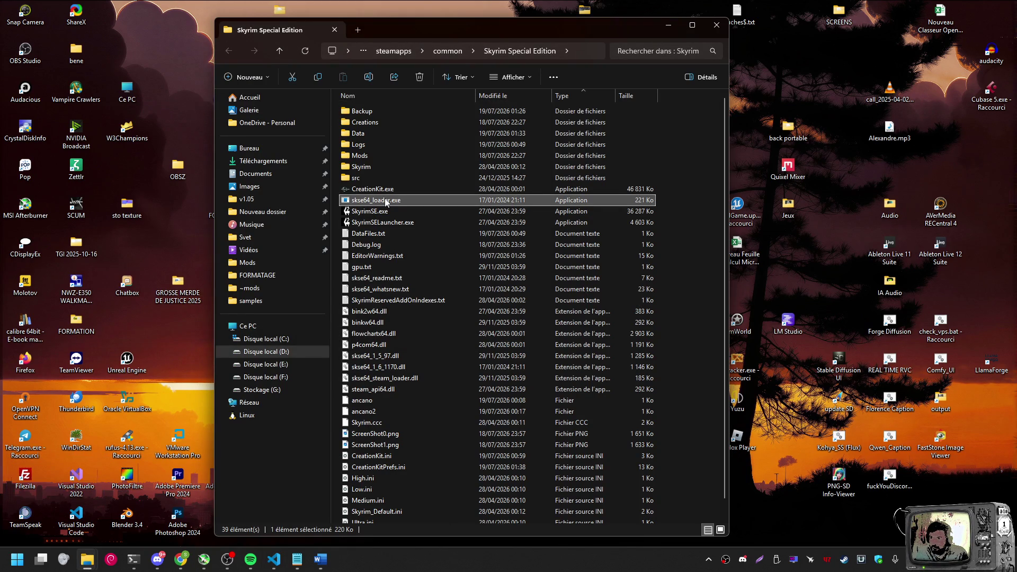
pyautogui.doubleClick(386, 201)
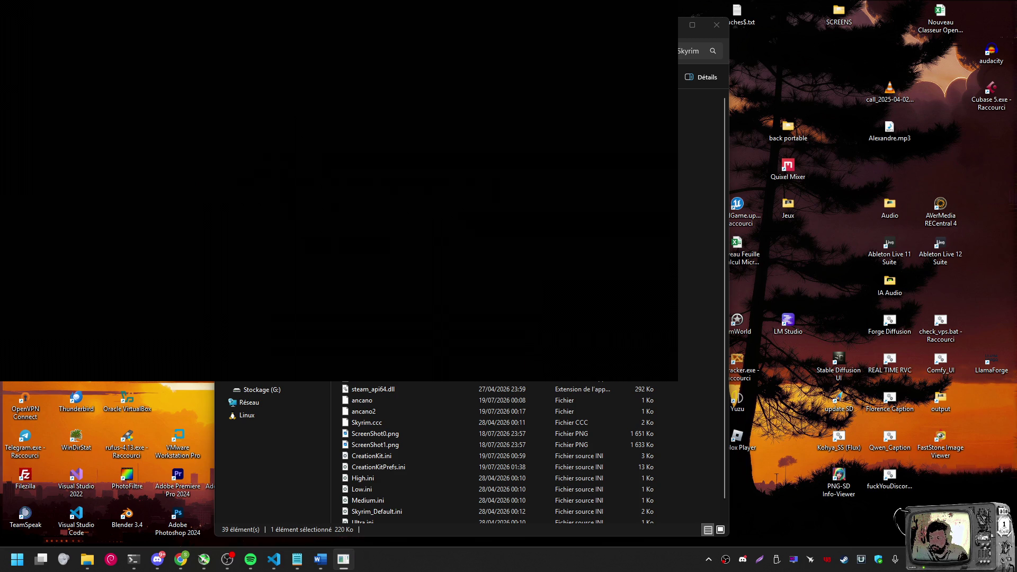
pyautogui.press('`')
# Rerun coc WinterholdCollegeHallofTheElements and take an in-game screenshot
pyautogui.press('Up')
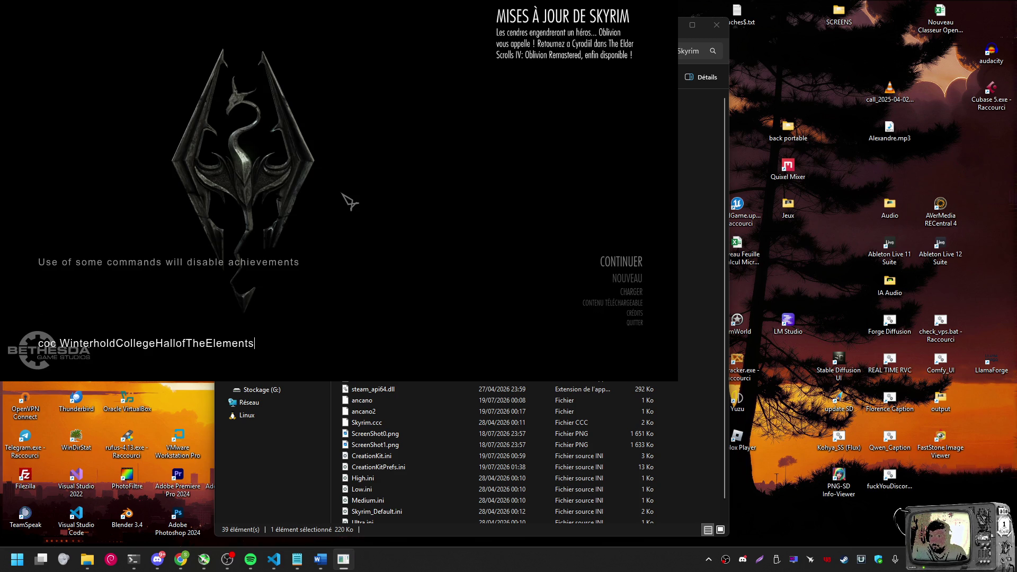
pyautogui.press('Return')
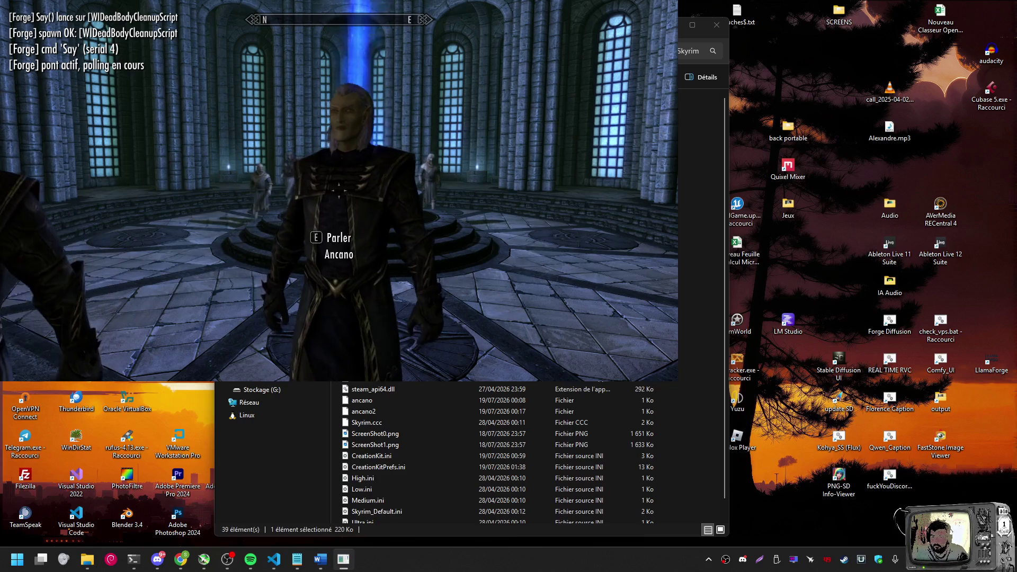
pyautogui.press('Print')
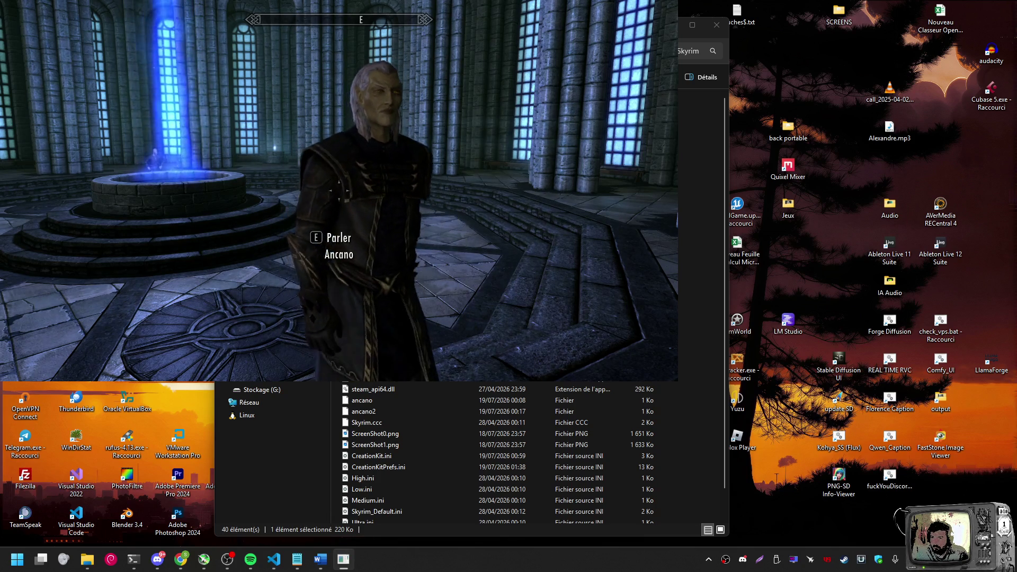
# Switch to Command Prompt, then bring up the Steam window
pyautogui.hotkey('alt', 'Tab')
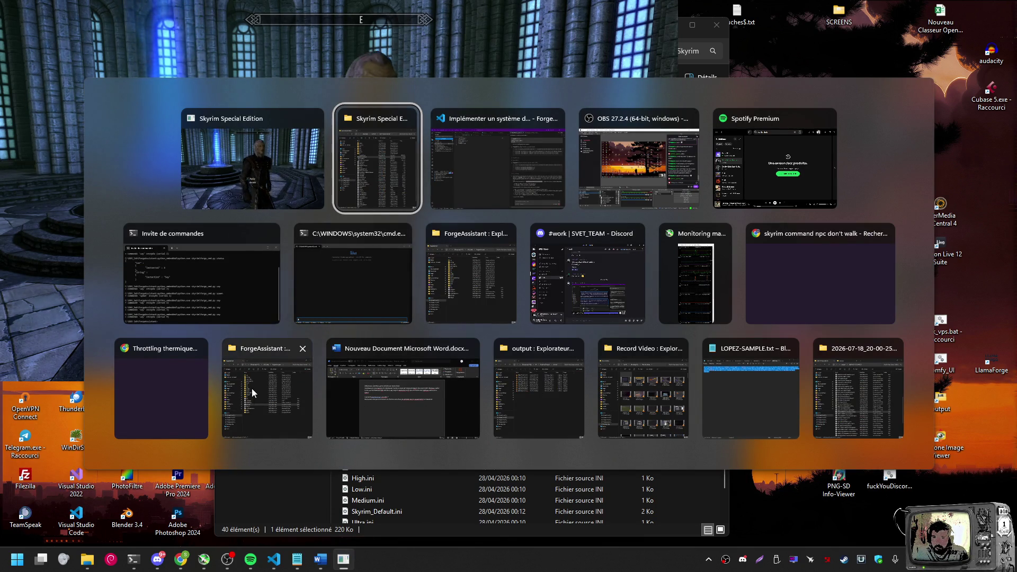
pyautogui.click(214, 299)
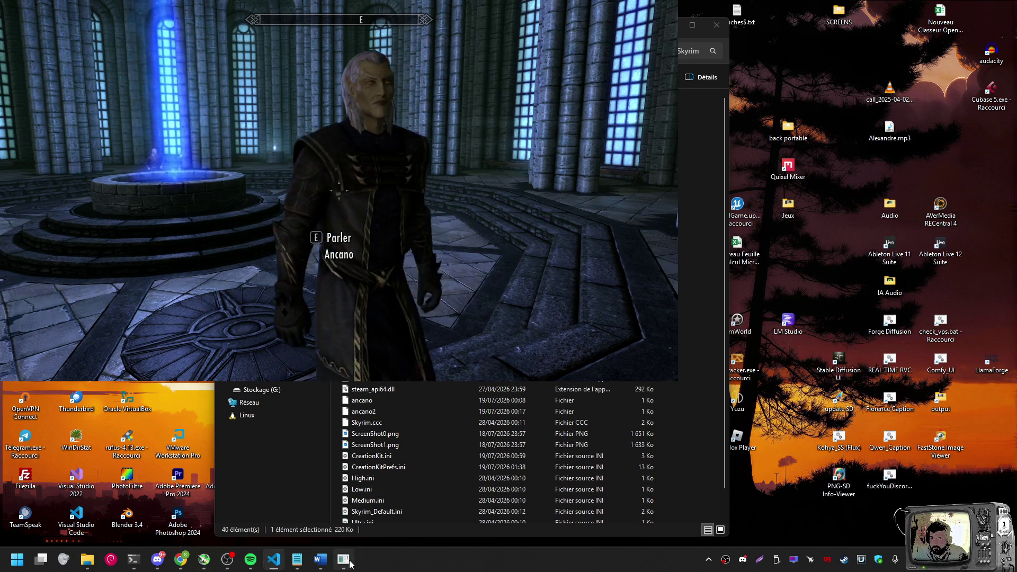
pyautogui.moveTo(349, 563)
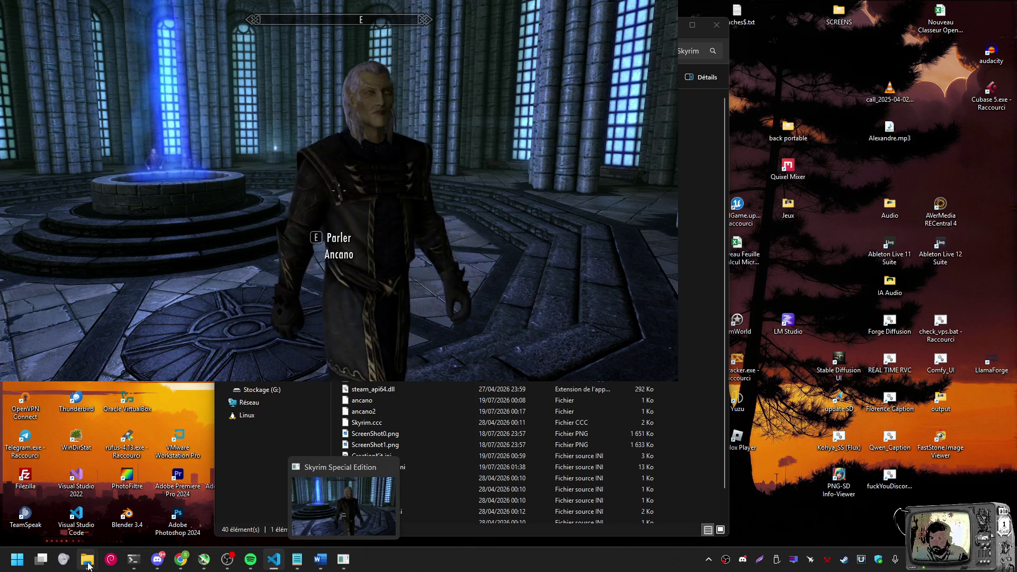
pyautogui.moveTo(88, 565)
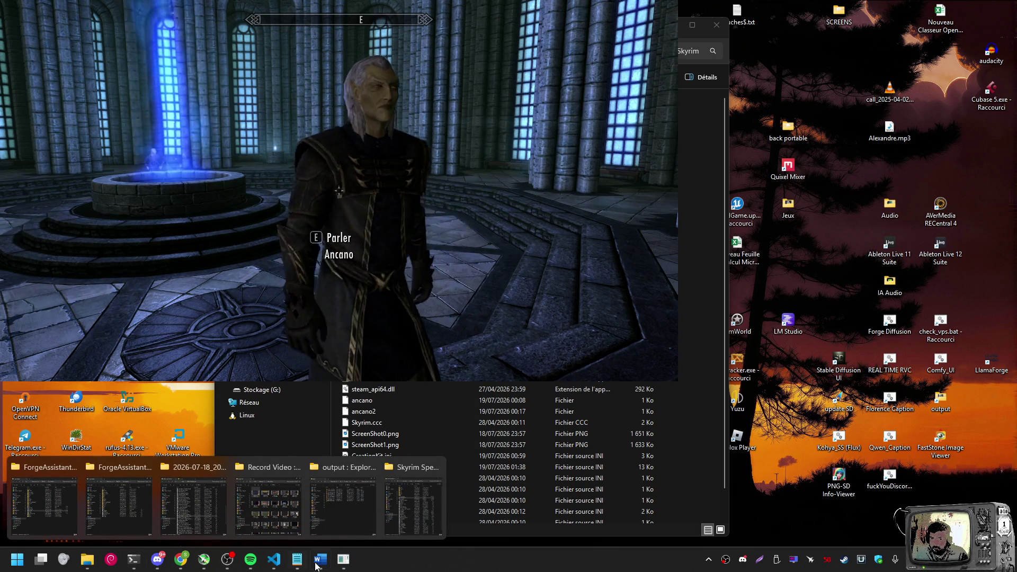
pyautogui.click(846, 560)
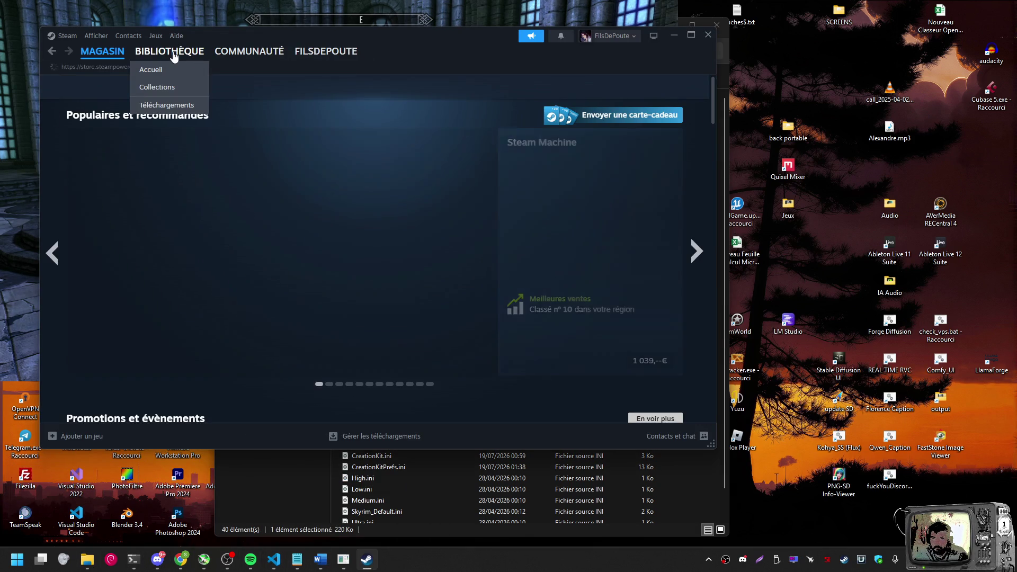
# In the Steam library, view and close the Skyrim Special Edition properties
pyautogui.click(173, 53)
pyautogui.rightClick(311, 325)
pyautogui.moveTo(330, 387)
pyautogui.click(339, 406)
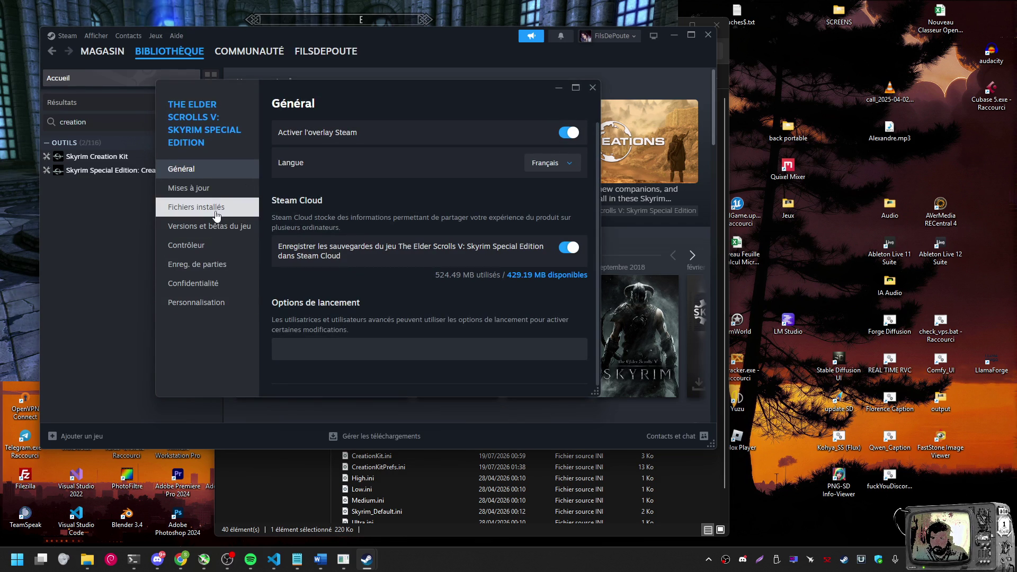
pyautogui.click(592, 87)
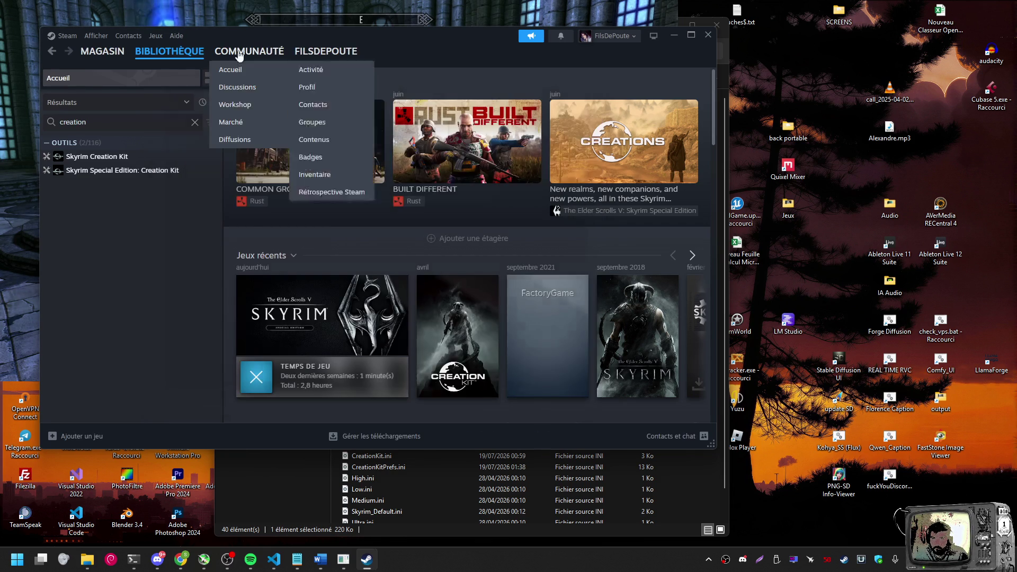
# Open the Skyrim Special Edition game page from the library
pyautogui.scroll(-20, 515, 251)
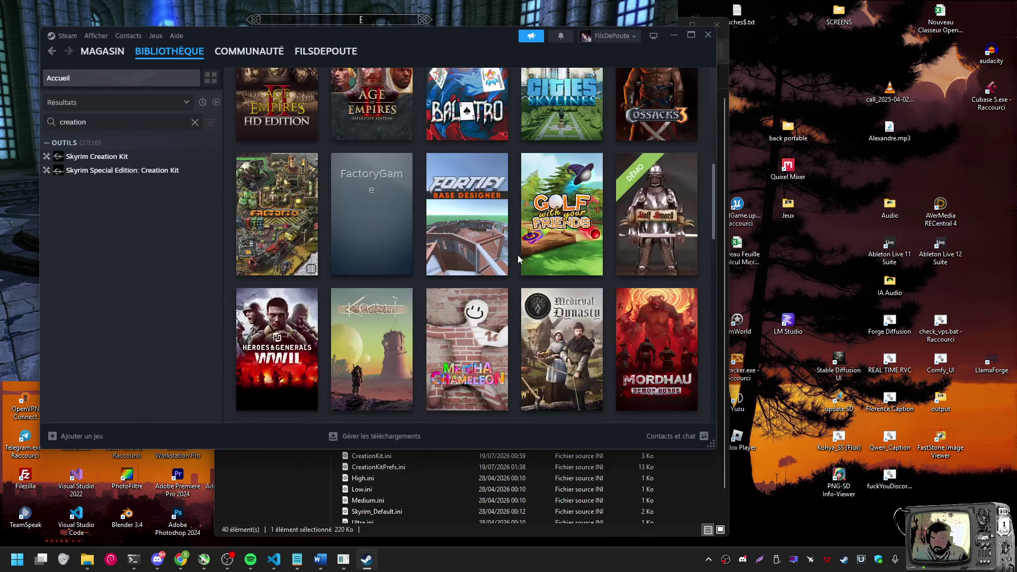
pyautogui.scroll(5, 374, 234)
pyautogui.scroll(-5, 374, 235)
pyautogui.scroll(7, 422, 228)
pyautogui.scroll(13, 422, 228)
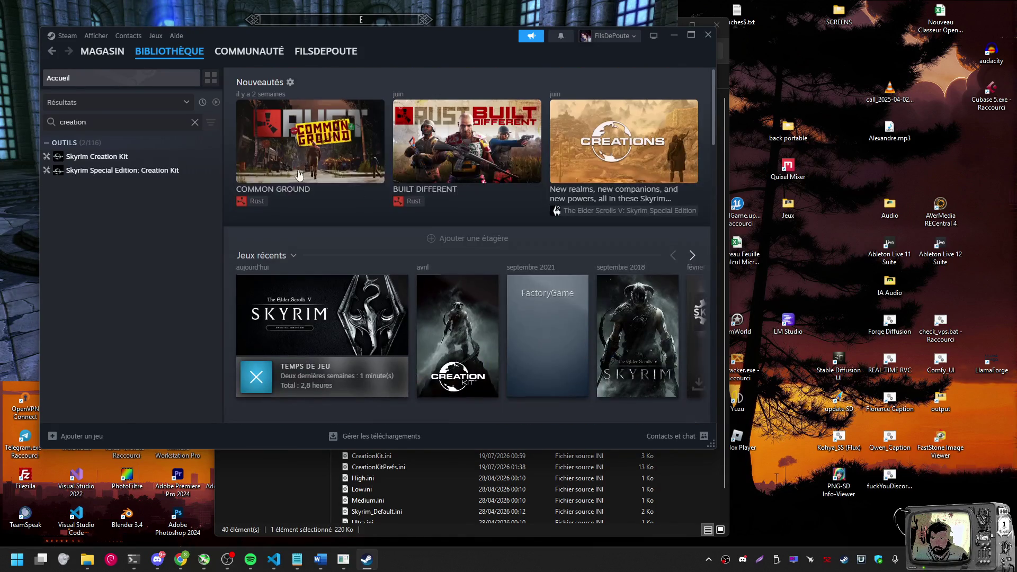
pyautogui.click(350, 299)
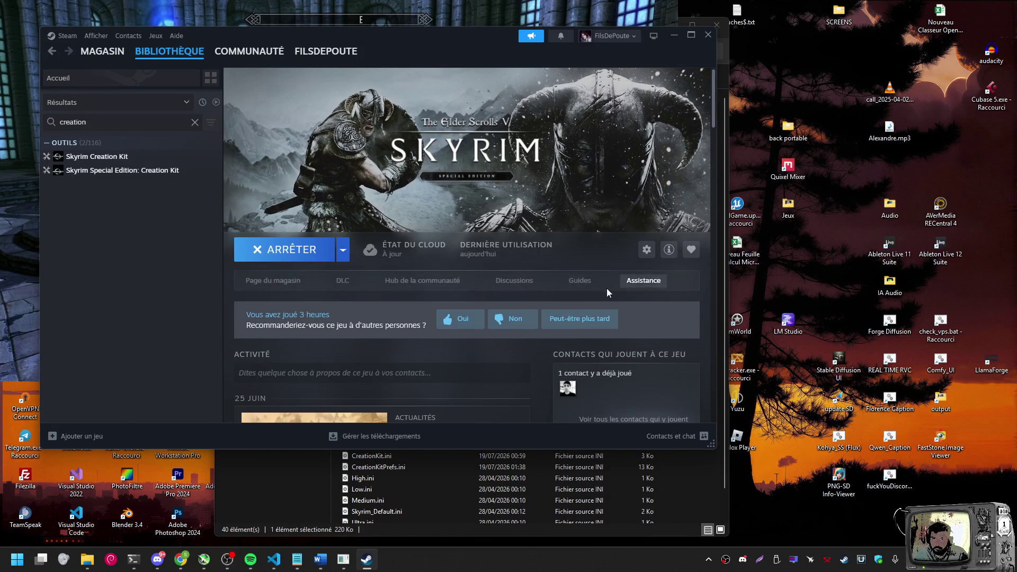
pyautogui.scroll(-15, 556, 297)
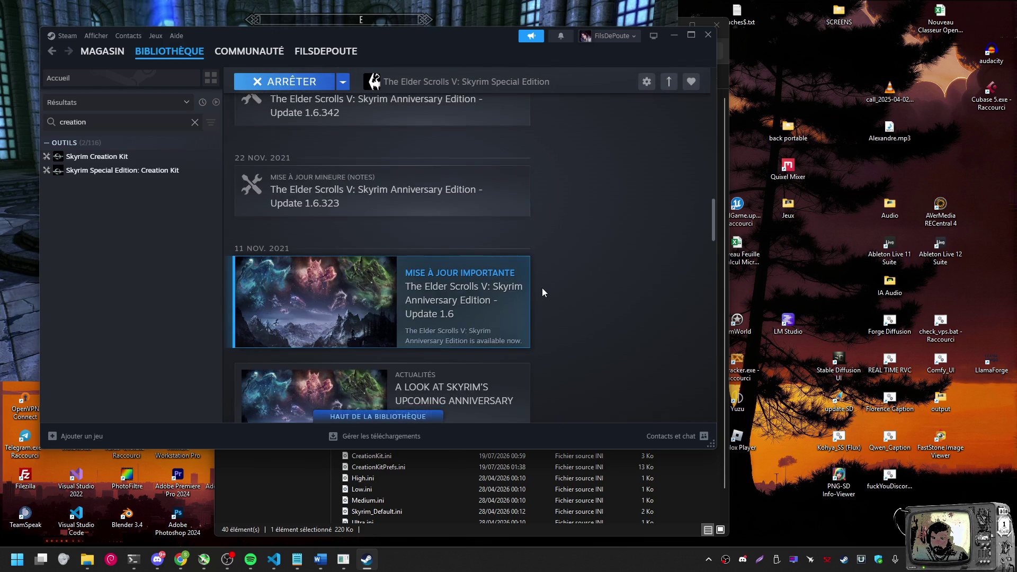
pyautogui.scroll(-5, 542, 290)
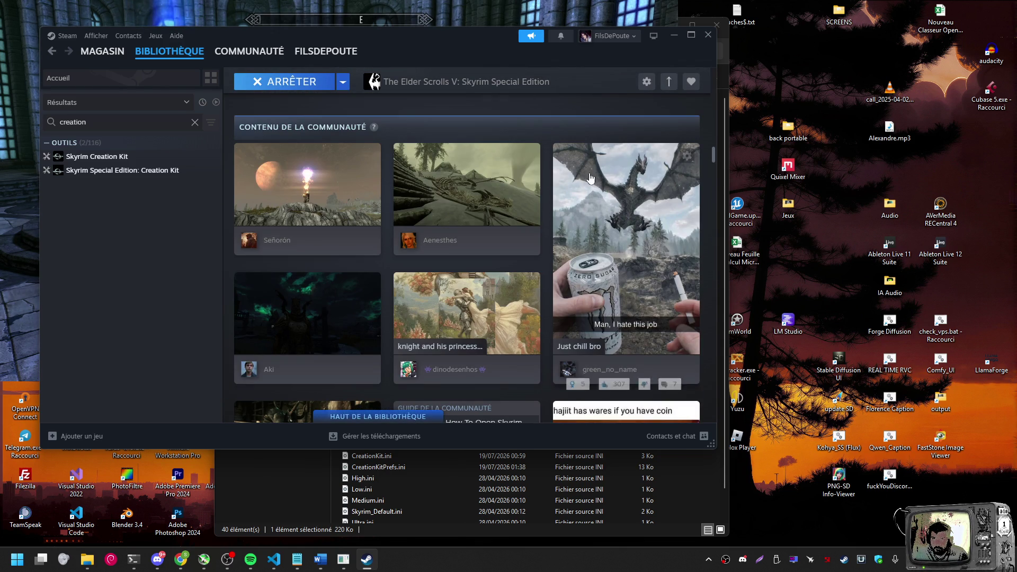
pyautogui.moveTo(713, 155); pyautogui.dragTo(723, 81)
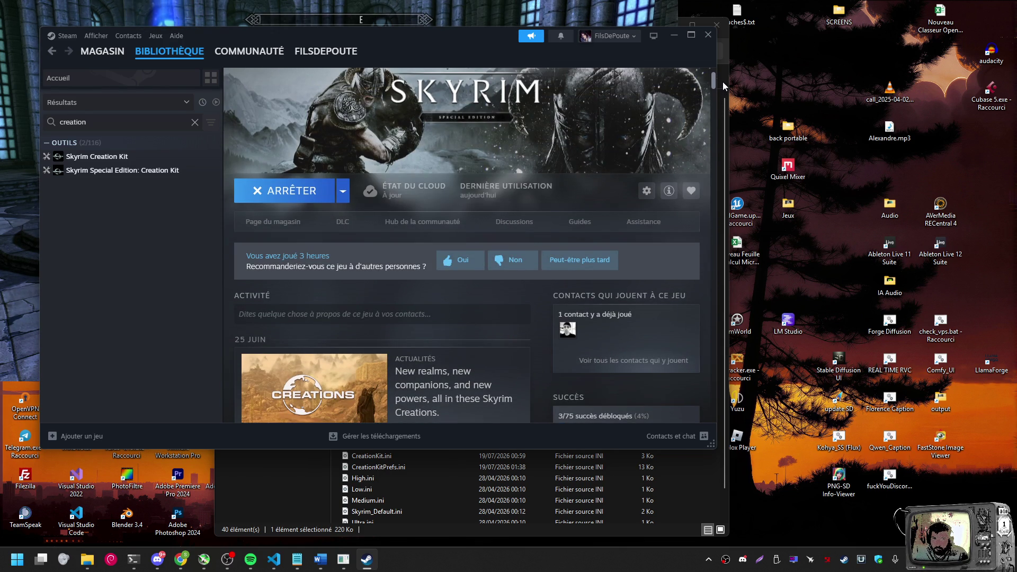
# Check Skyrim's management options, then open the Enregistrements et captures d'écran viewer
pyautogui.click(647, 190)
pyautogui.moveTo(610, 249)
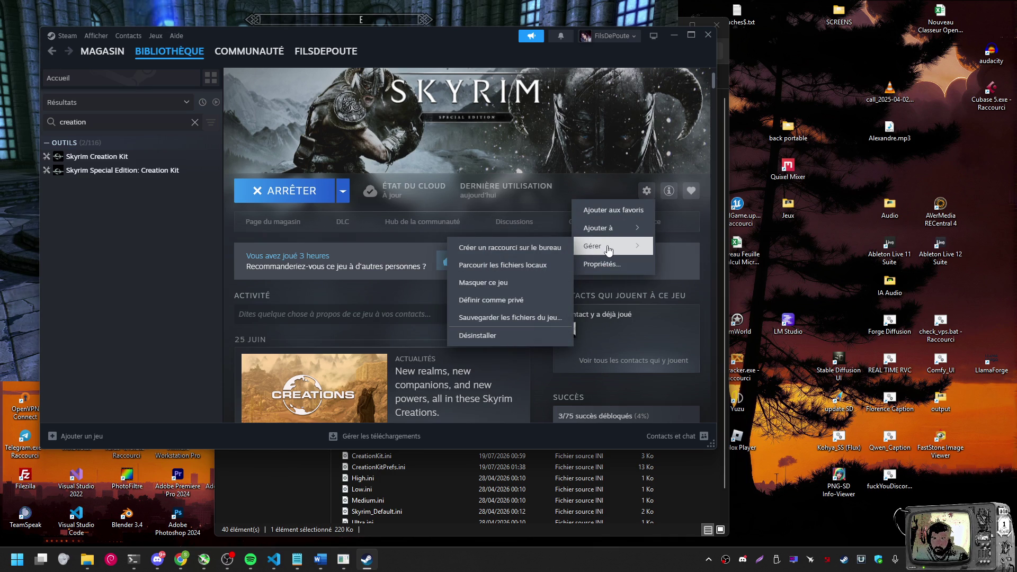
pyautogui.click(580, 158)
pyautogui.moveTo(220, 42)
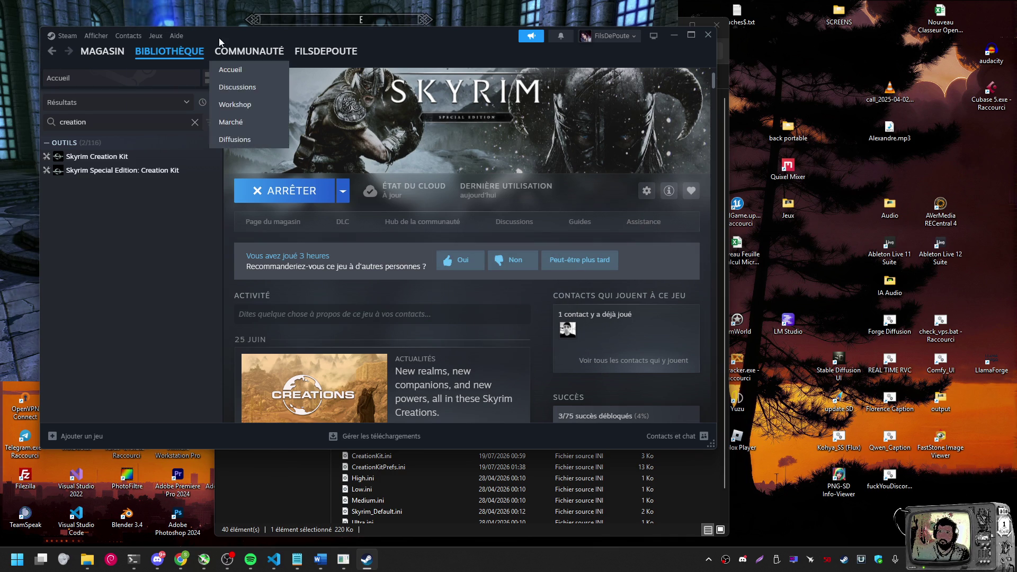
pyautogui.click(157, 36)
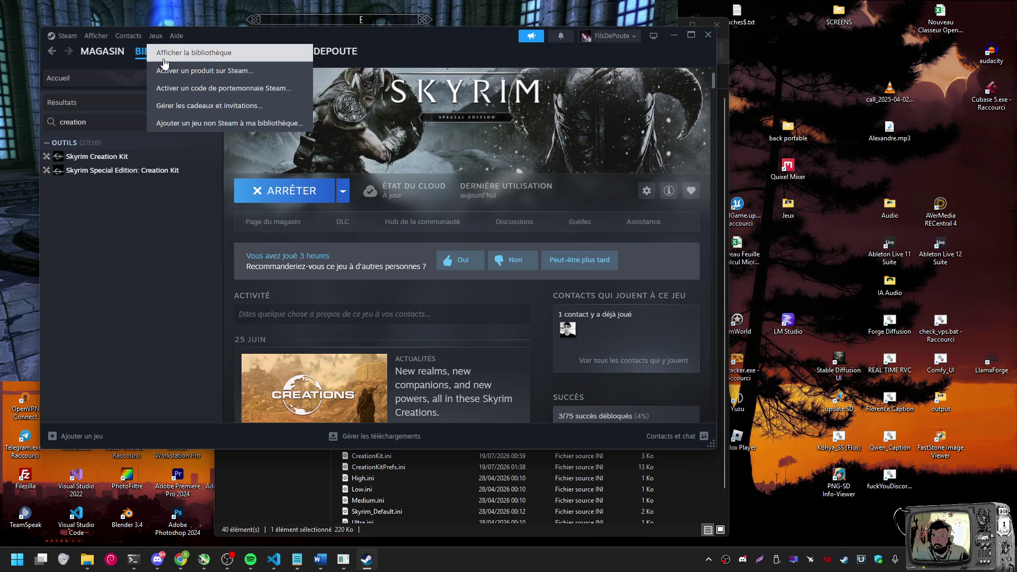
pyautogui.moveTo(89, 38)
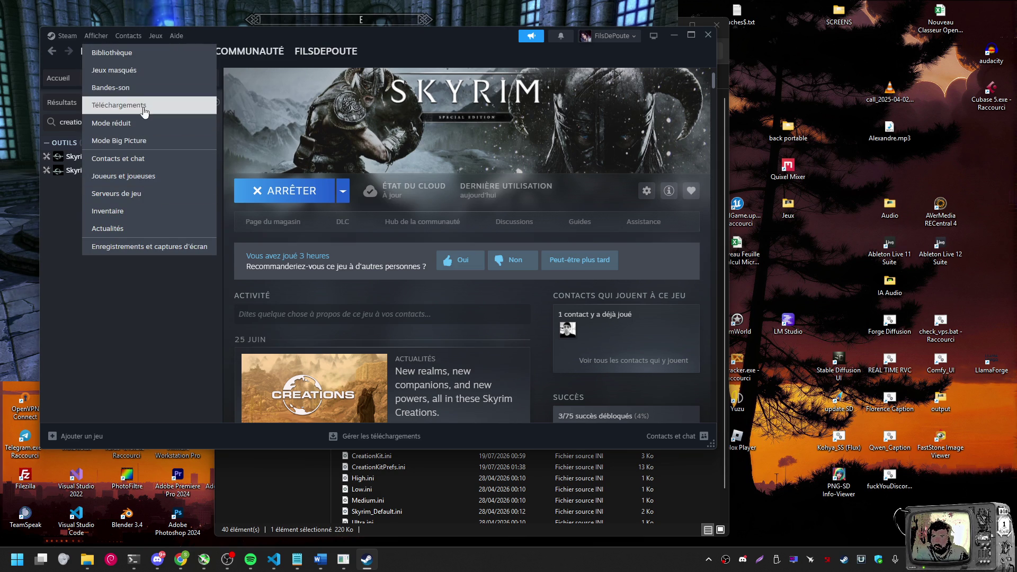
pyautogui.click(151, 247)
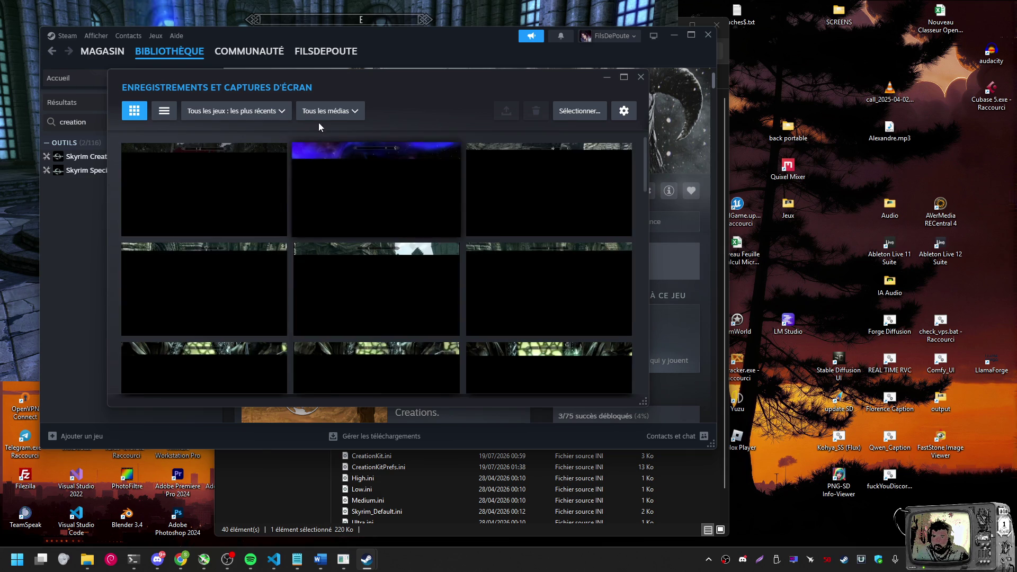
pyautogui.click(255, 118)
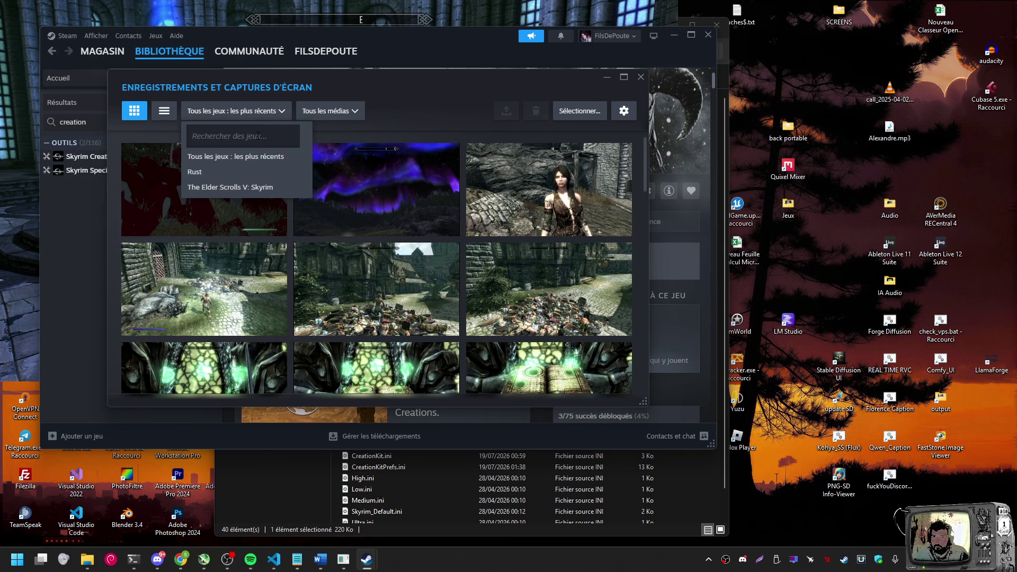
pyautogui.click(250, 188)
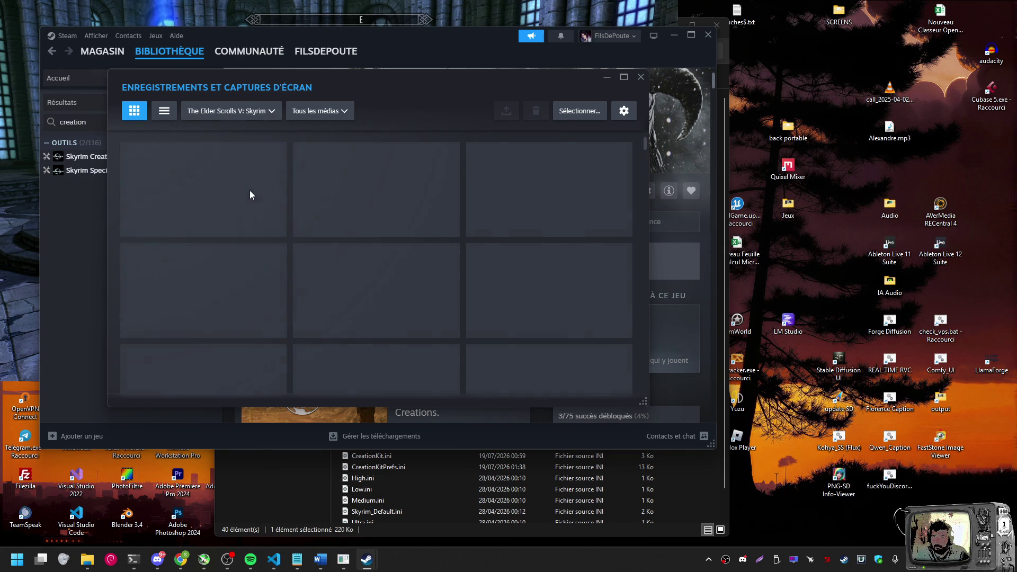
pyautogui.scroll(-3, 371, 199)
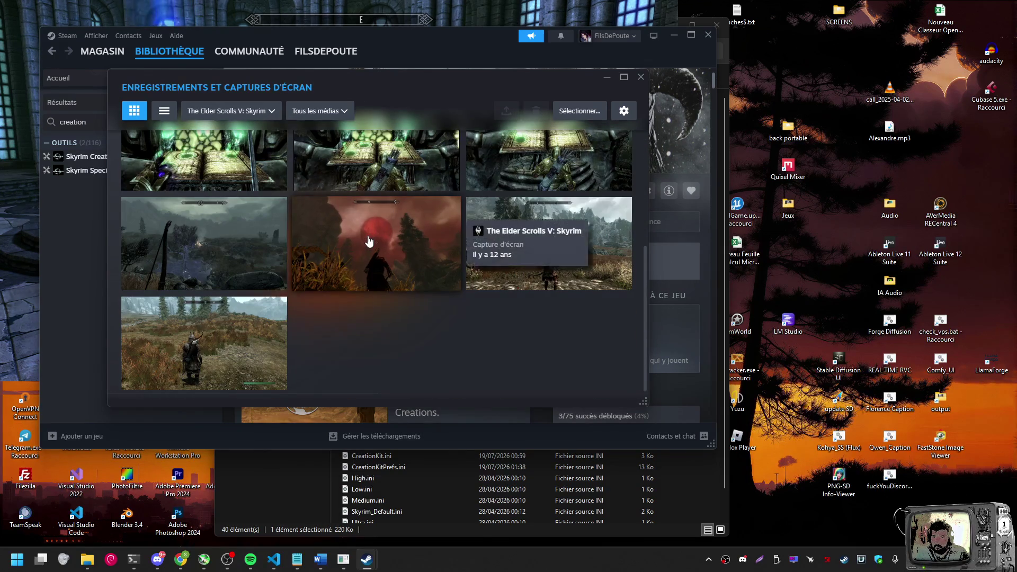
pyautogui.scroll(3, 371, 199)
pyautogui.click(342, 112)
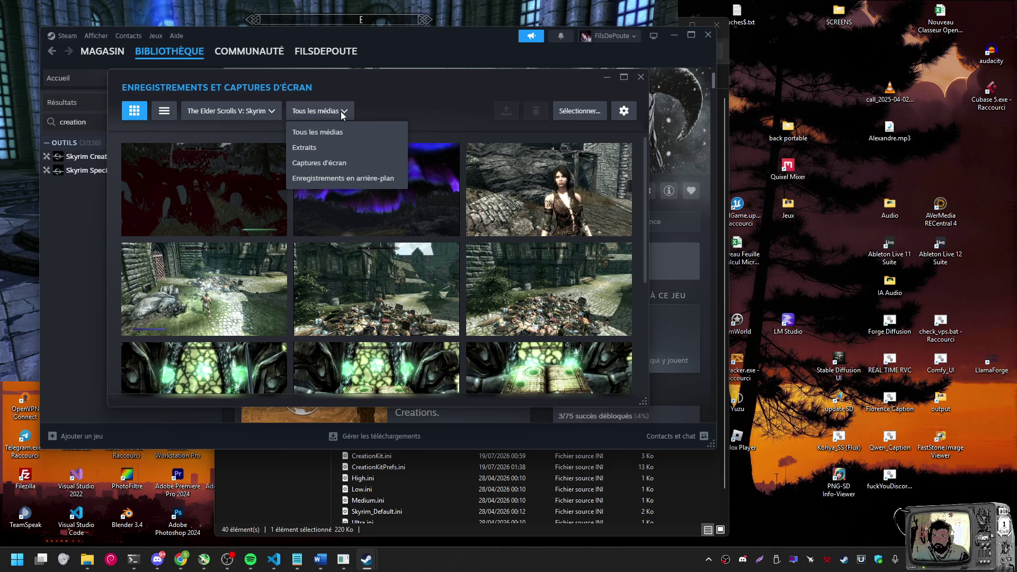
pyautogui.click(344, 112)
pyautogui.click(332, 110)
pyautogui.click(257, 114)
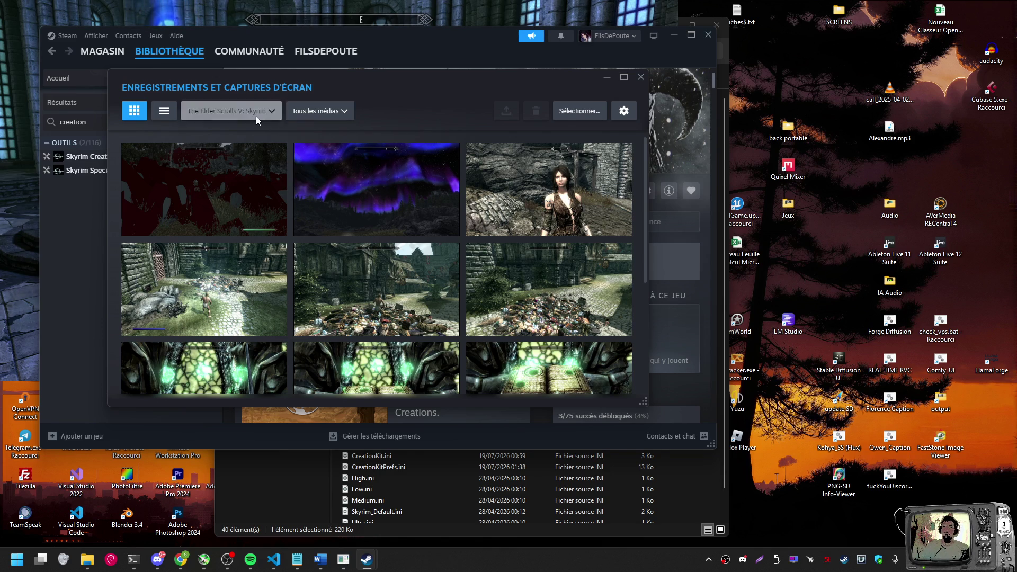
pyautogui.click(255, 116)
pyautogui.click(259, 157)
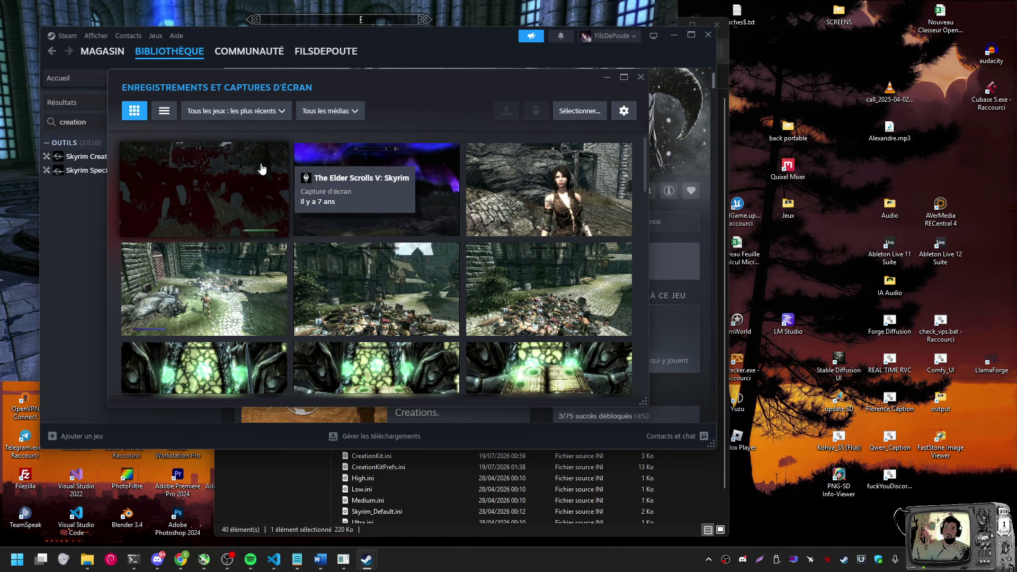
pyautogui.scroll(-10, 385, 224)
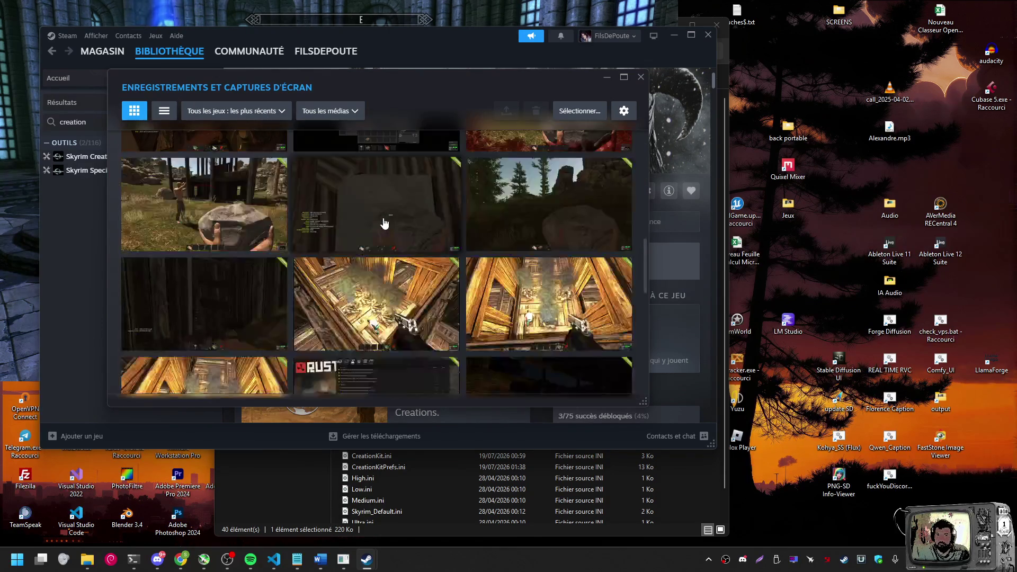
pyautogui.scroll(-1, 385, 224)
pyautogui.scroll(3, 385, 224)
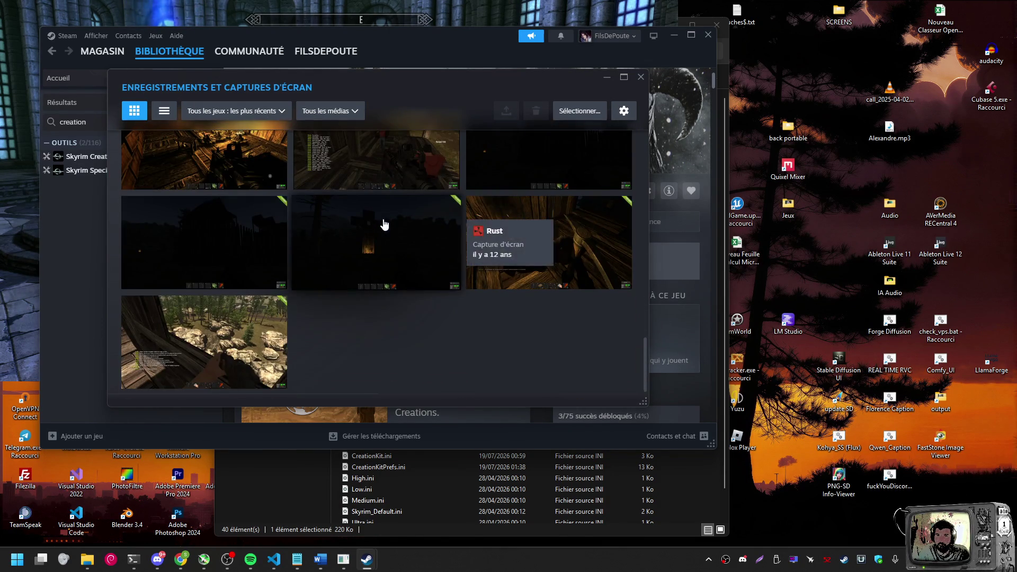
pyautogui.scroll(2, 384, 224)
pyautogui.scroll(8, 384, 224)
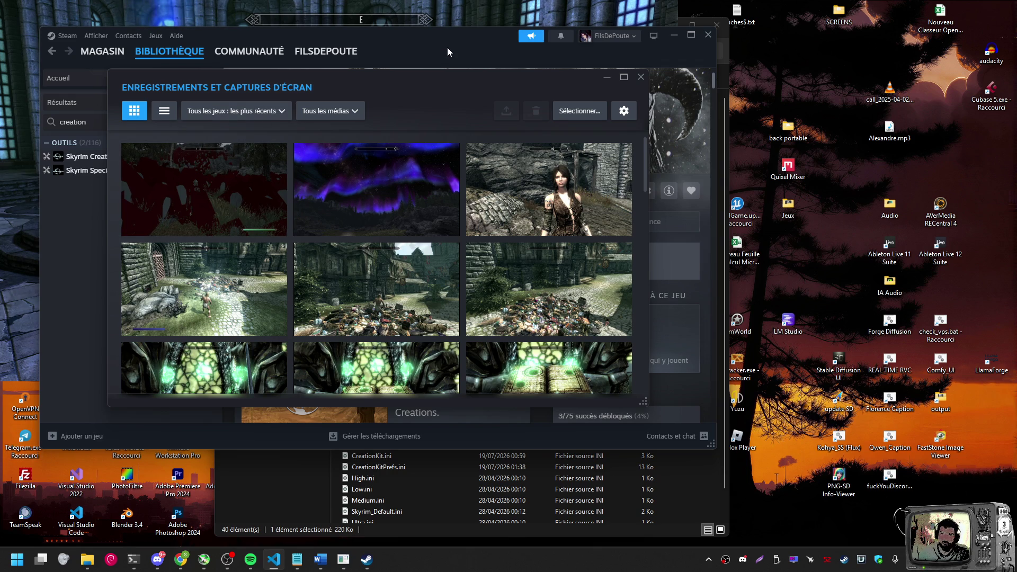
pyautogui.click(640, 77)
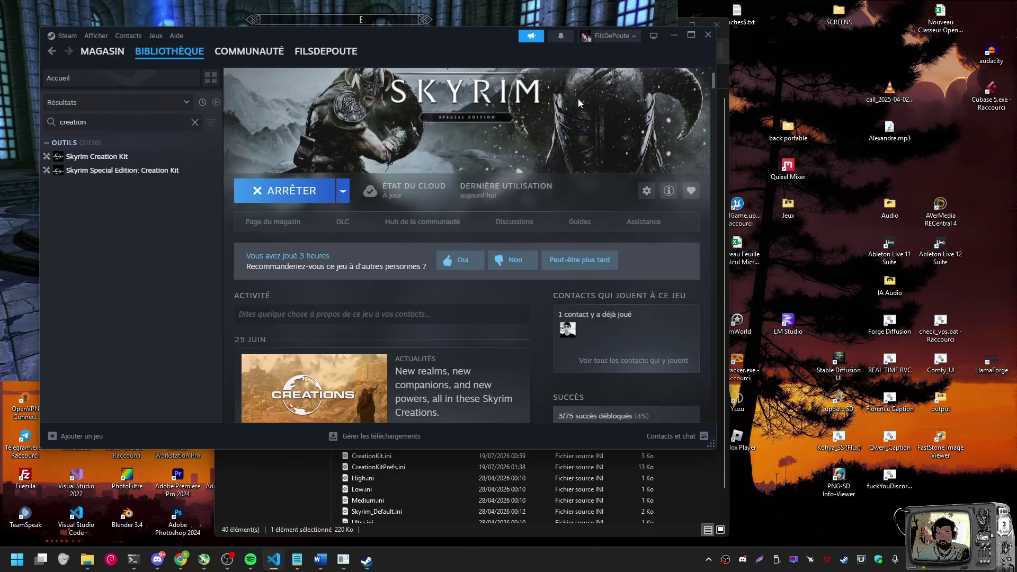
# Quit the running Skyrim game using Fermer la fenêtre on its taskbar icon
pyautogui.click(350, 565)
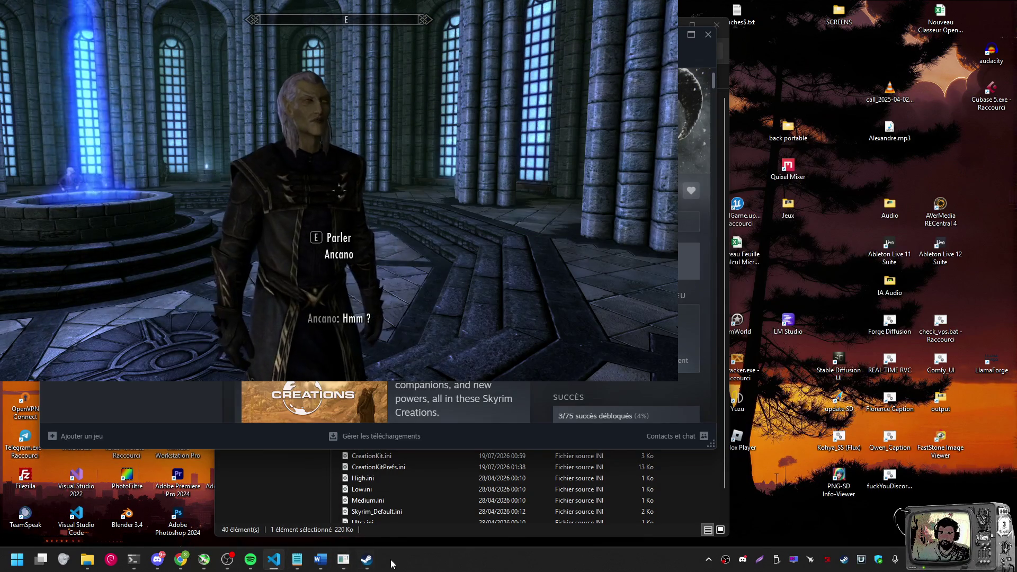
pyautogui.rightClick(343, 560)
pyautogui.click(342, 531)
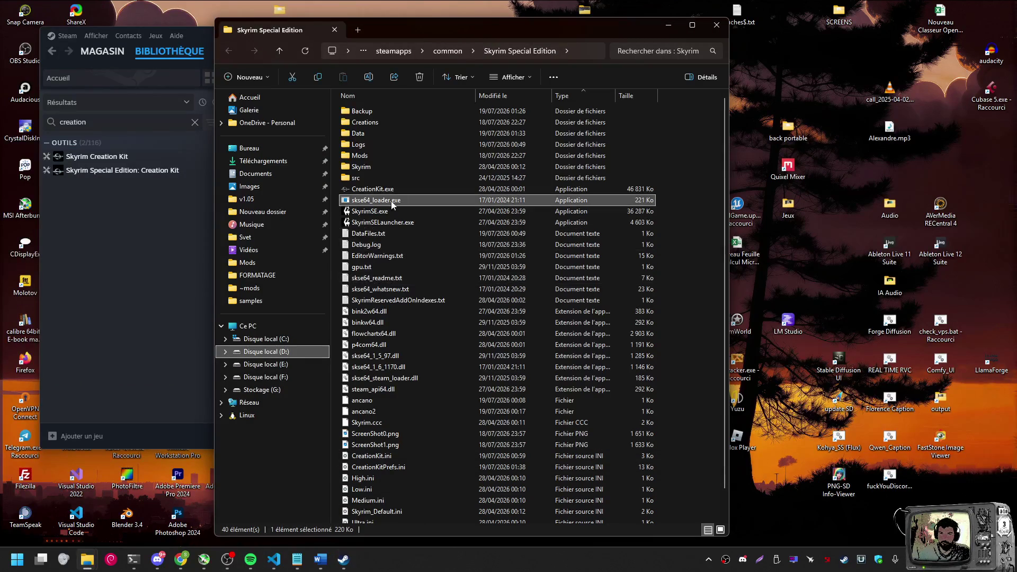
# Relaunch Skyrim through skse64_loader.exe and run coc WinterholdCollegeHallofTheElements in the console
pyautogui.doubleClick(392, 201)
pyautogui.click(672, 36)
pyautogui.moveTo(653, 27); pyautogui.dragTo(921, 18)
pyautogui.doubleClick(653, 192)
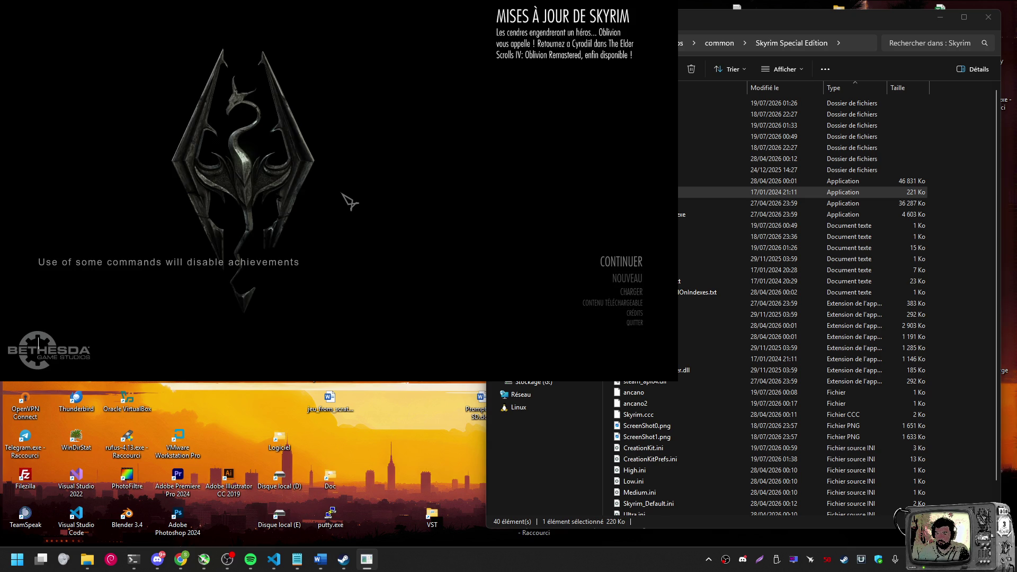
pyautogui.write('coc WinterholdCollegeHallofTheElements')
pyautogui.press('Return')
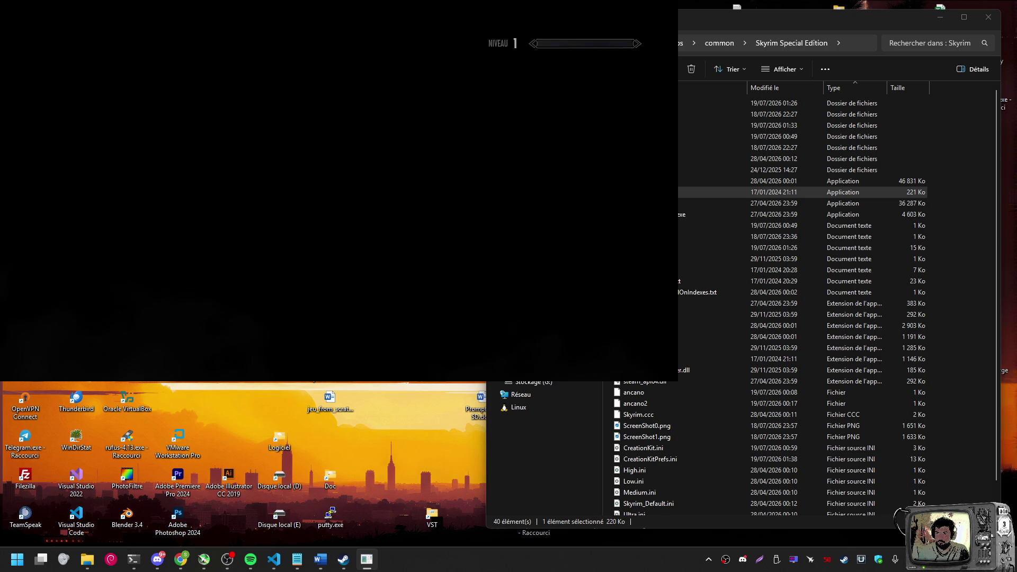